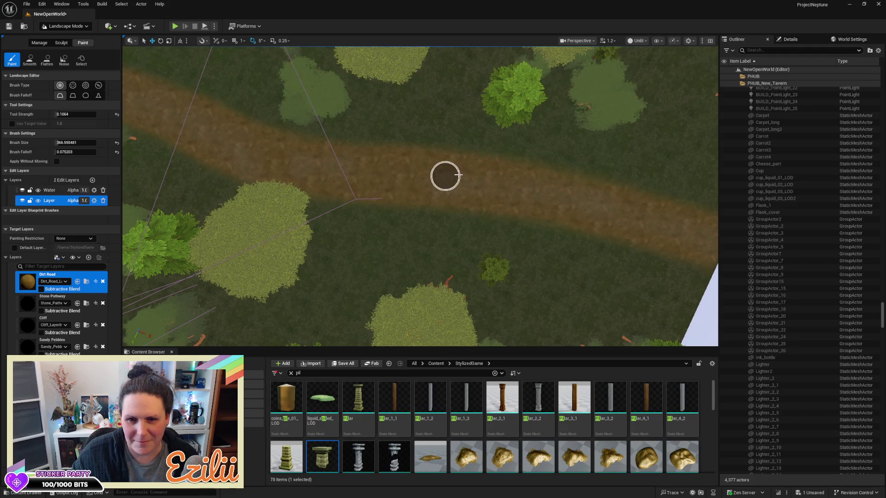
# Step: Pick Dirt Road as the paint layer and turn the view toward the houses by the stone stairs
pyautogui.moveTo(505, 191)
pyautogui.mouseDown()
pyautogui.moveTo(431, 160)
pyautogui.moveTo(416, 194)
pyautogui.moveTo(509, 178)
pyautogui.mouseUp()
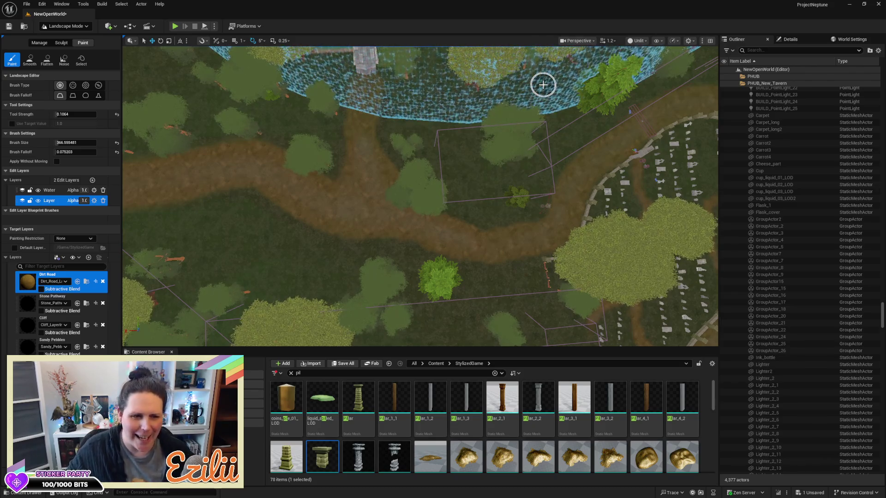
pyautogui.moveTo(430, 173)
pyautogui.mouseDown()
pyautogui.moveTo(373, 178)
pyautogui.moveTo(355, 150)
pyautogui.moveTo(216, 197)
pyautogui.mouseUp()
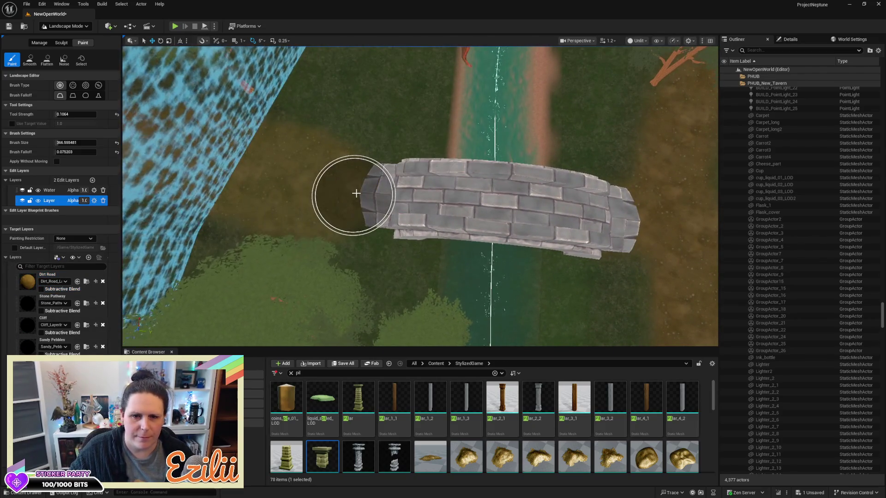
pyautogui.moveTo(285, 175)
pyautogui.mouseDown()
pyautogui.moveTo(199, 185)
pyautogui.moveTo(342, 164)
pyautogui.mouseUp()
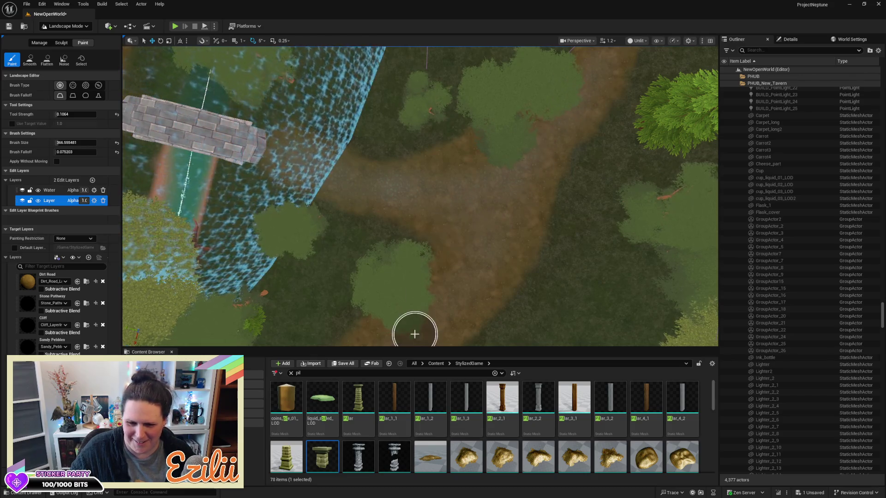
pyautogui.click(24, 286)
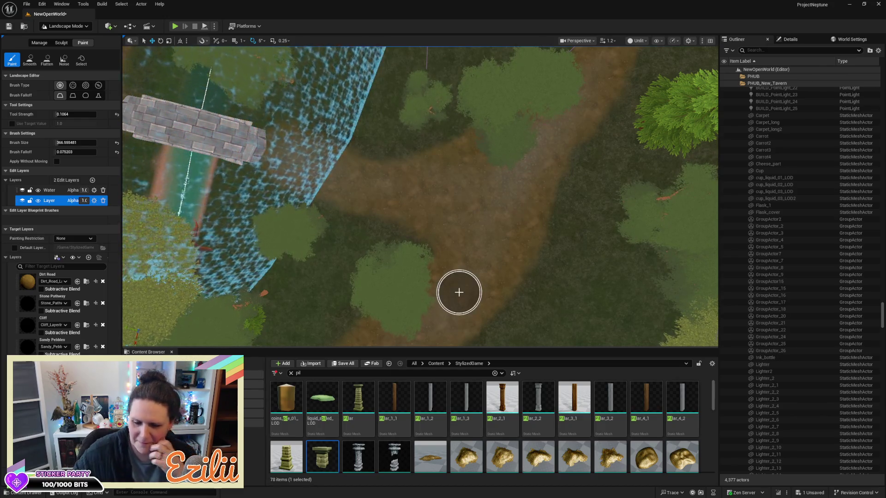
pyautogui.moveTo(470, 261)
pyautogui.mouseDown()
pyautogui.moveTo(323, 261)
pyautogui.moveTo(277, 240)
pyautogui.moveTo(332, 221)
pyautogui.moveTo(369, 179)
pyautogui.moveTo(193, 257)
pyautogui.mouseUp()
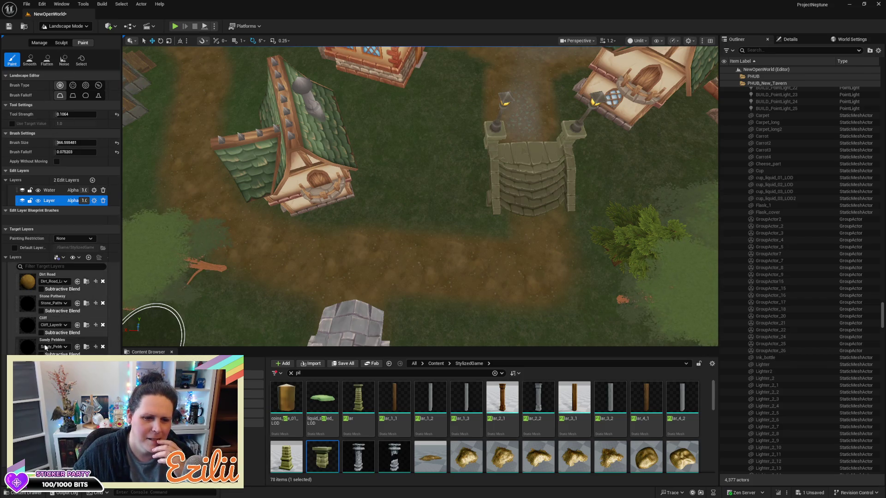
# Step: Shrink the brush to about 157 and paint a dirt strip from the path to the stairs
pyautogui.moveTo(59, 143)
pyautogui.mouseDown()
pyautogui.moveTo(42, 142)
pyautogui.moveTo(56, 143)
pyautogui.mouseUp()
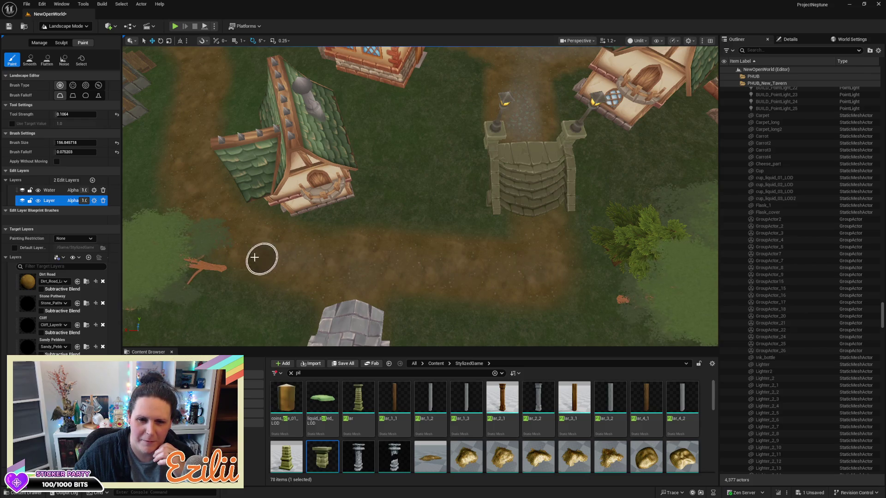
pyautogui.moveTo(525, 257)
pyautogui.mouseDown()
pyautogui.moveTo(537, 223)
pyautogui.moveTo(526, 270)
pyautogui.mouseUp()
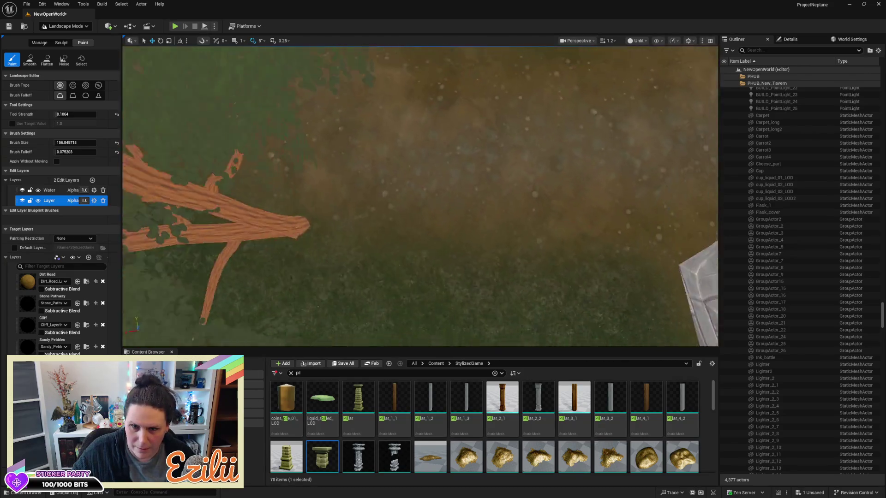
pyautogui.scroll(-5, 172, 138)
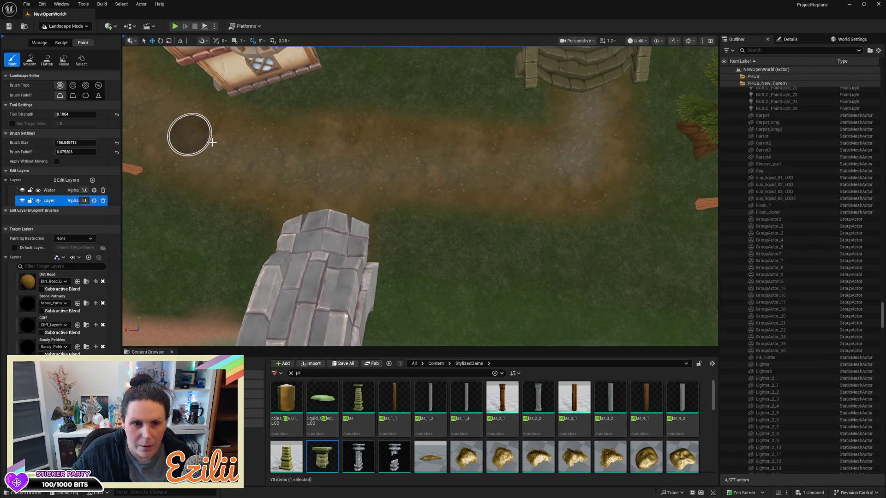
pyautogui.scroll(-5, 609, 153)
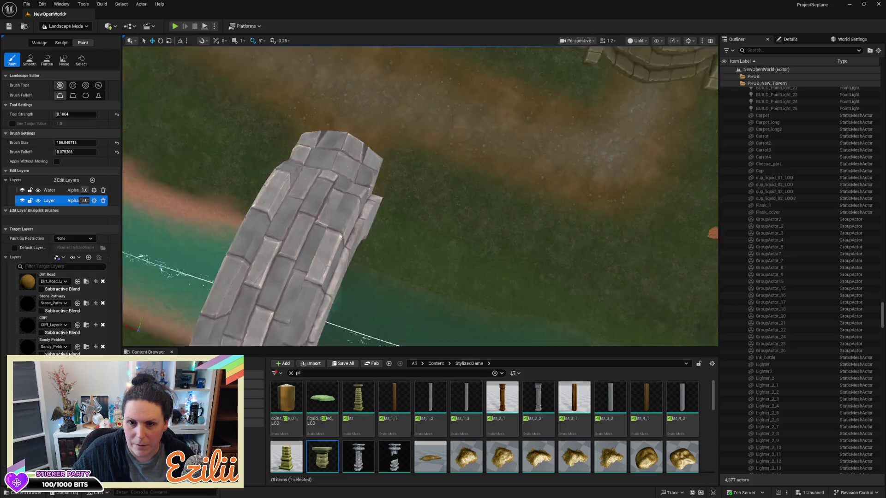
pyautogui.moveTo(420, 196)
pyautogui.mouseDown()
pyautogui.moveTo(534, 120)
pyautogui.moveTo(565, 197)
pyautogui.moveTo(503, 126)
pyautogui.moveTo(480, 196)
pyautogui.moveTo(451, 133)
pyautogui.mouseUp()
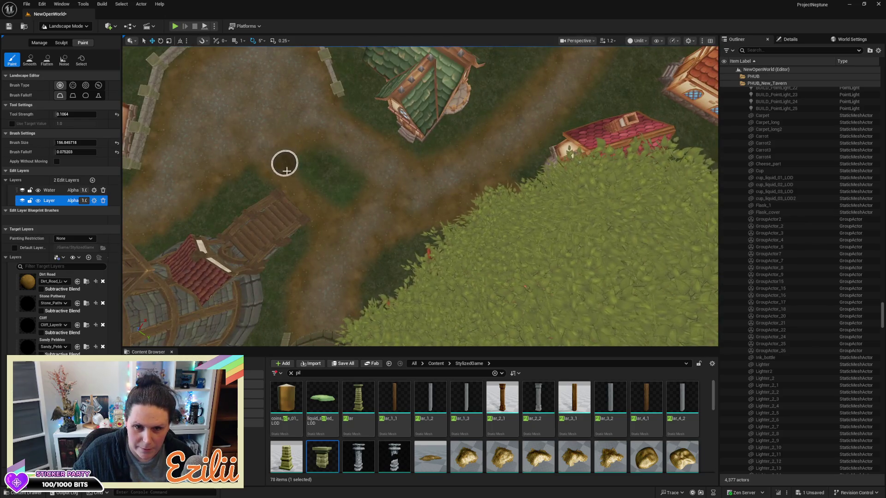
pyautogui.moveTo(260, 108); pyautogui.dragTo(256, 139)
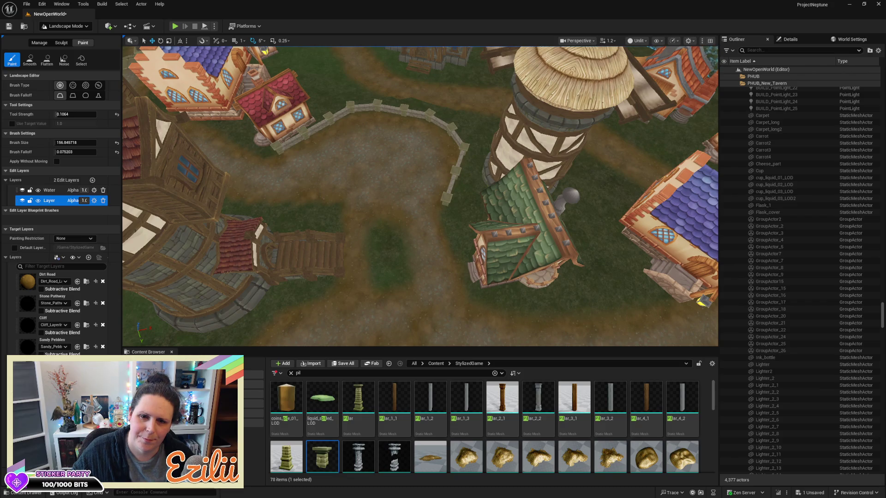
pyautogui.moveTo(323, 129); pyautogui.dragTo(325, 123)
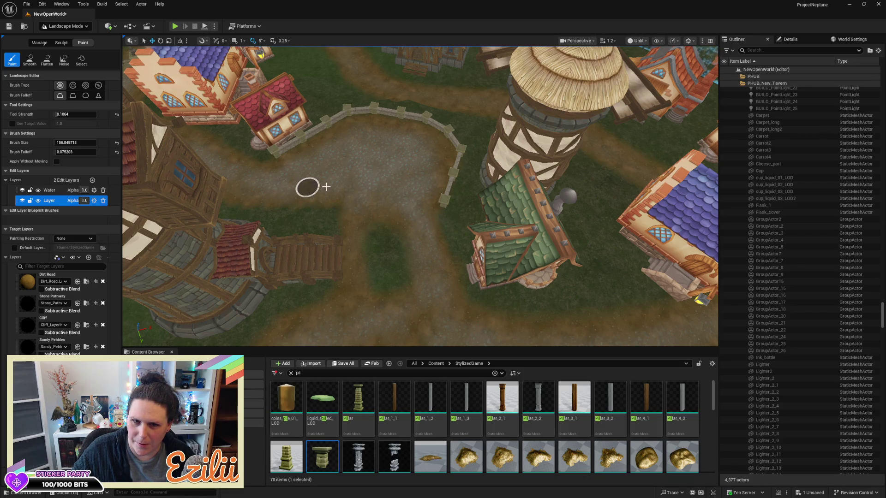
pyautogui.press('d')
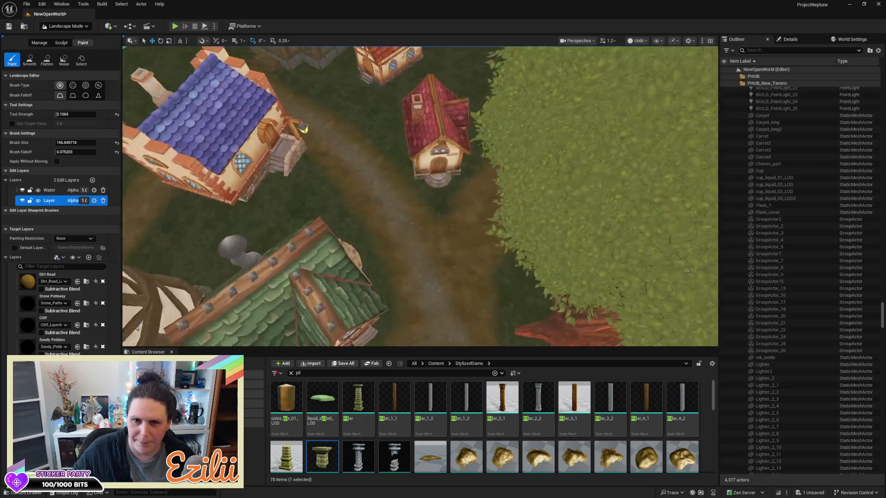
pyautogui.scroll(3, 287, 192)
pyautogui.scroll(5, 283, 221)
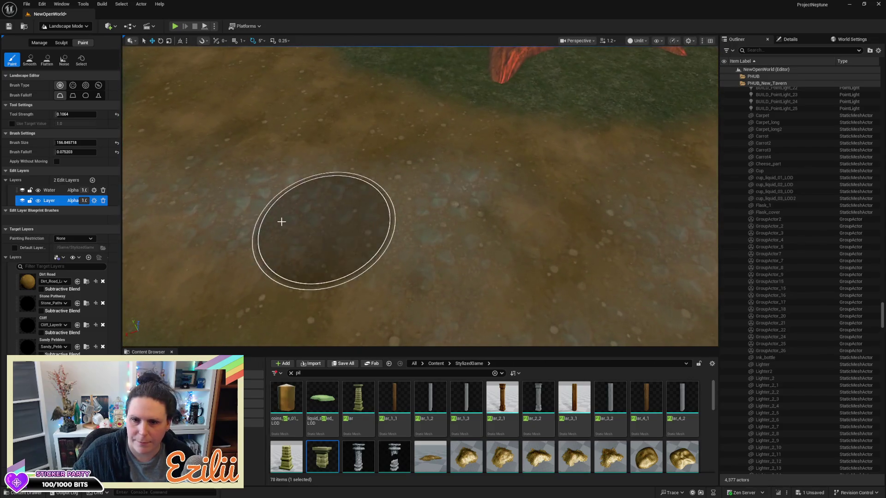
pyautogui.scroll(-5, 243, 134)
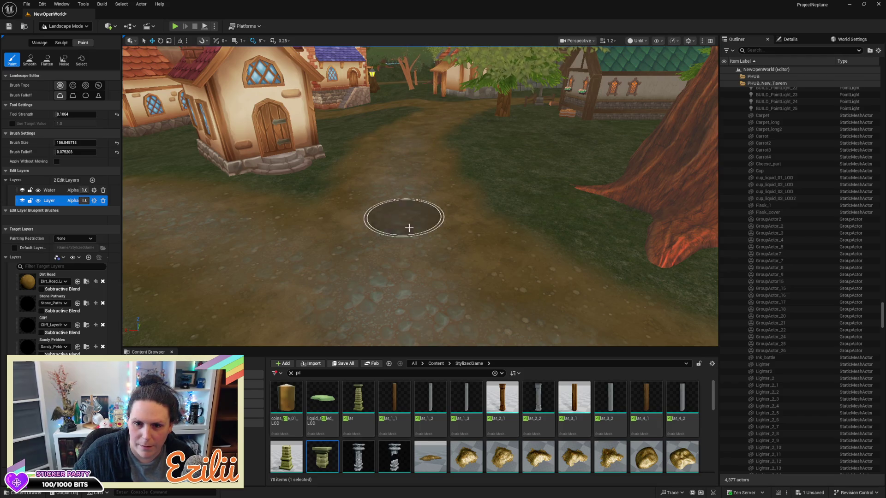
pyautogui.scroll(10, 257, 257)
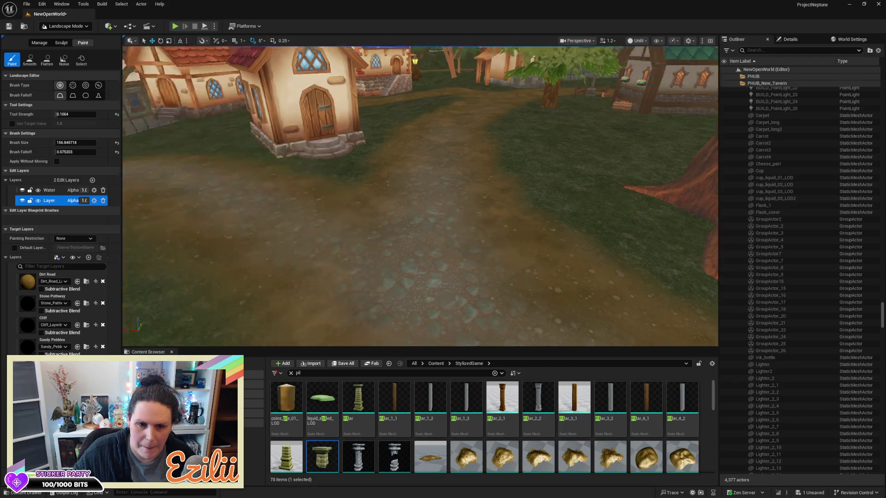
pyautogui.scroll(-10, 419, 196)
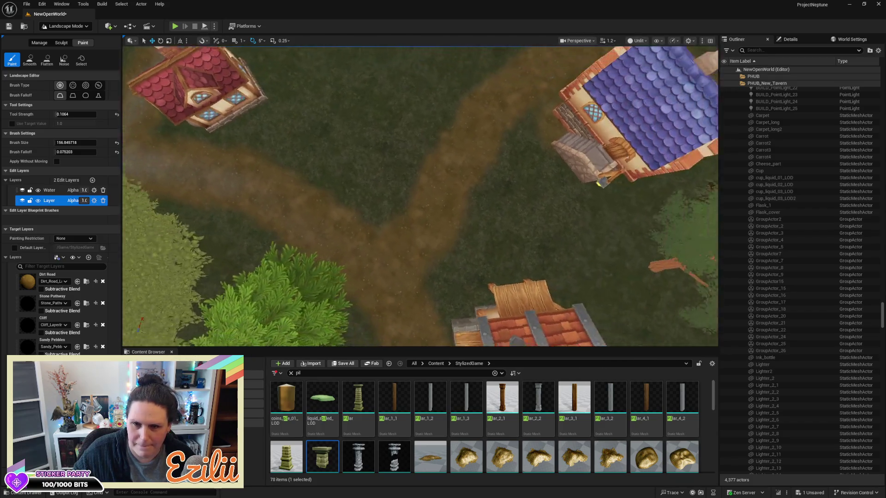
pyautogui.scroll(-5, 544, 195)
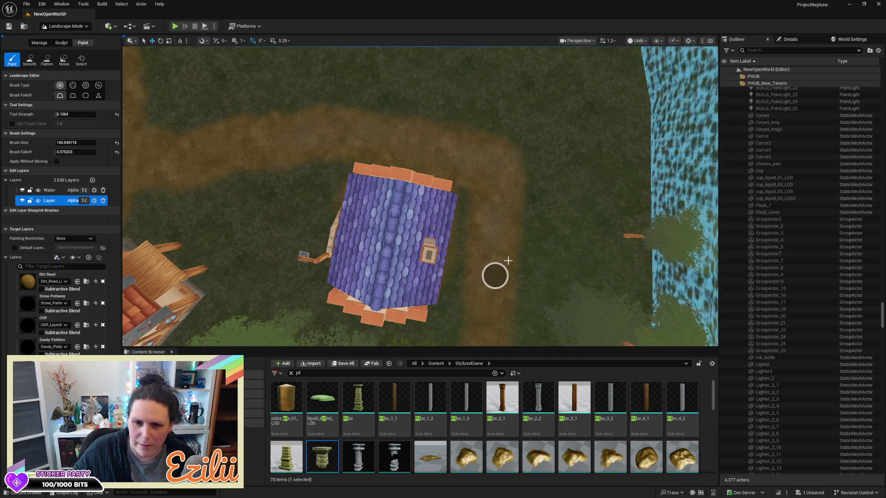
pyautogui.scroll(2, 492, 276)
pyautogui.press('a')
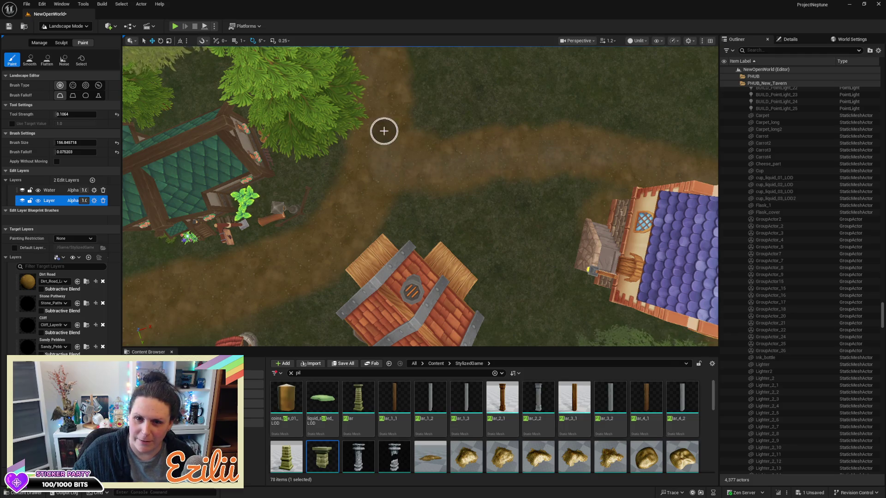
pyautogui.press('s')
pyautogui.press('d')
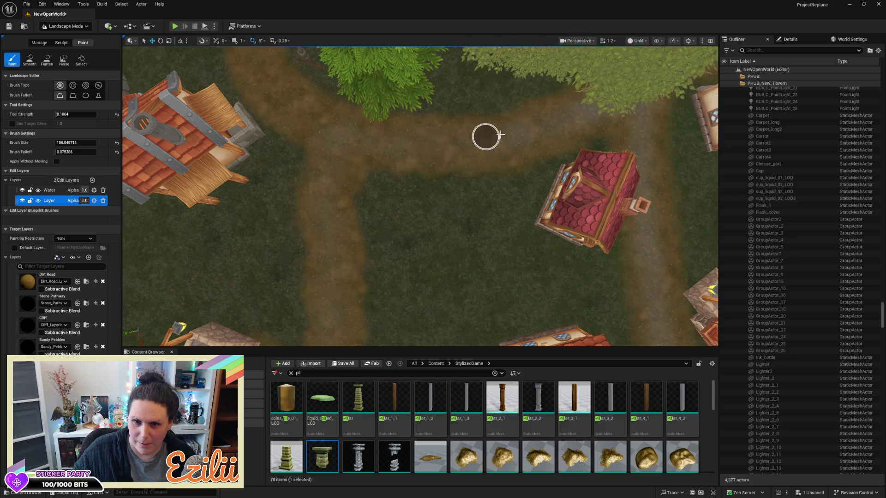
pyautogui.scroll(5, 302, 104)
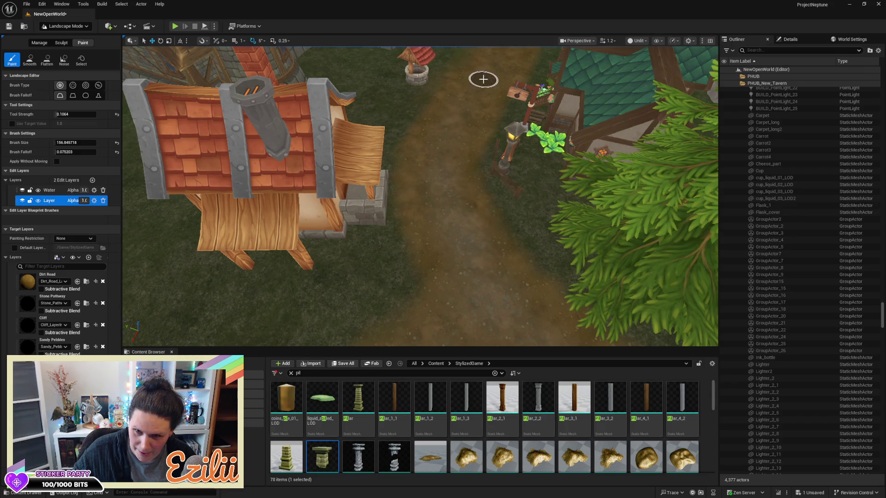
pyautogui.scroll(5, 470, 154)
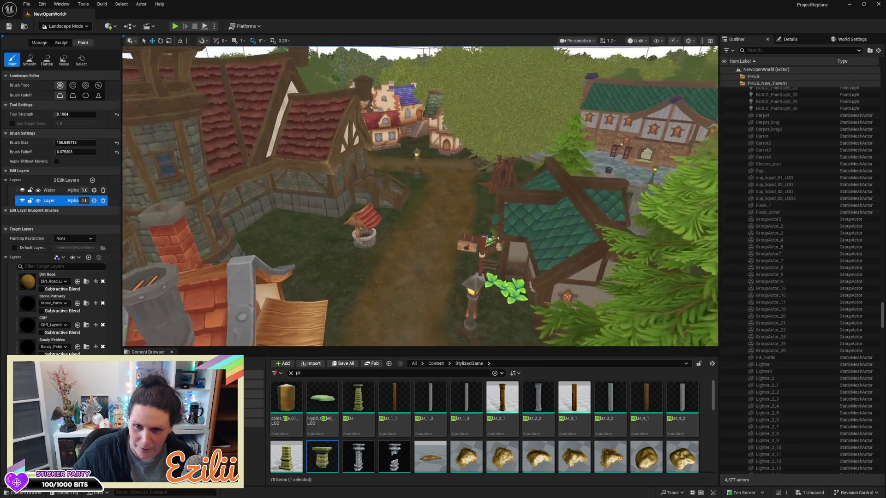
# Step: Pan the viewport across the tavern and its roofs before the standalone preview
pyautogui.scroll(-10, 494, 176)
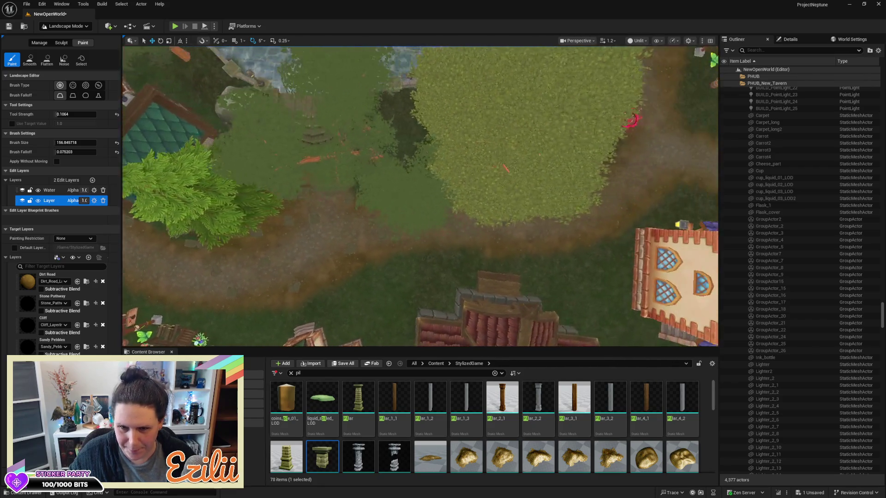
pyautogui.moveTo(453, 118); pyautogui.dragTo(421, 202)
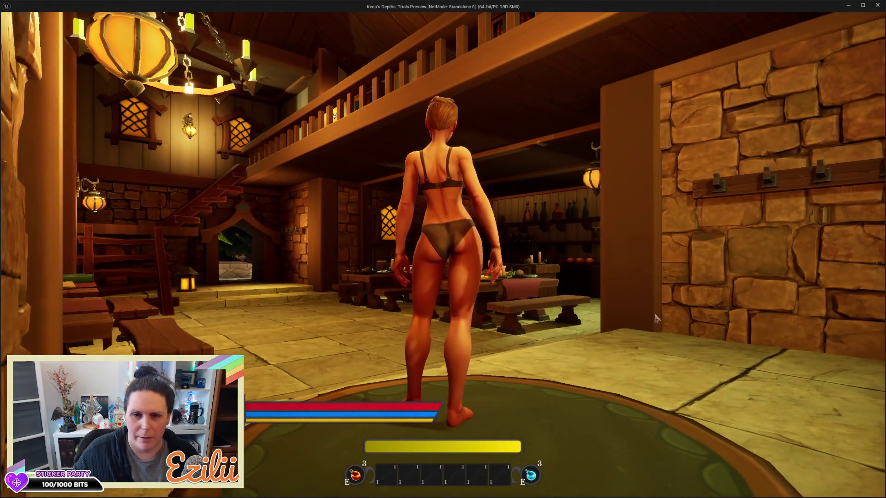
# Step: Run the character across the tavern and upstairs to the bedroom wardrobe
pyautogui.press('w')
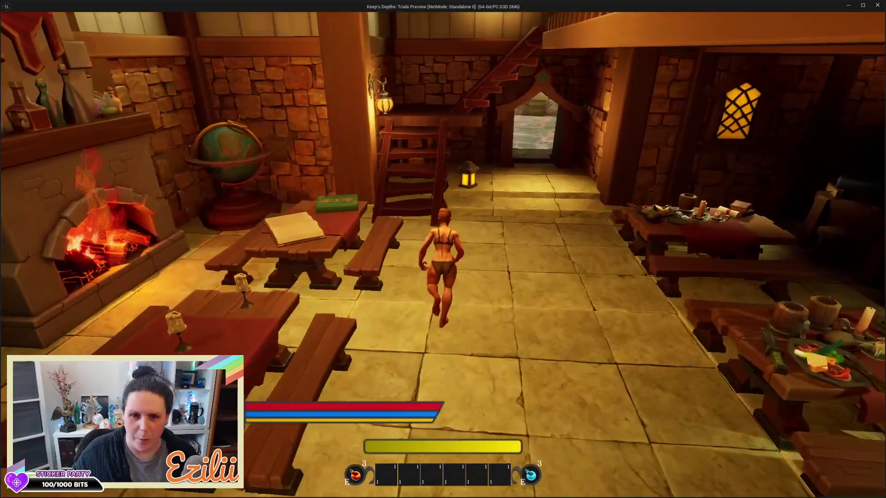
pyautogui.press('w')
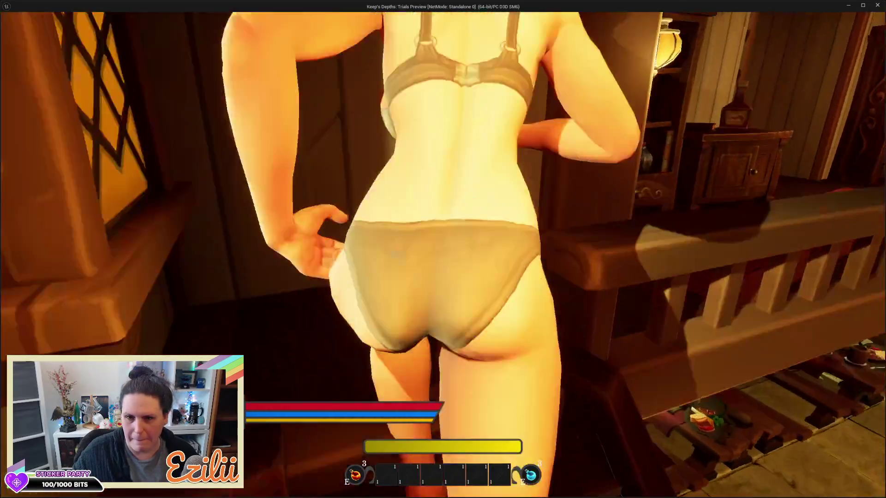
pyautogui.press('w')
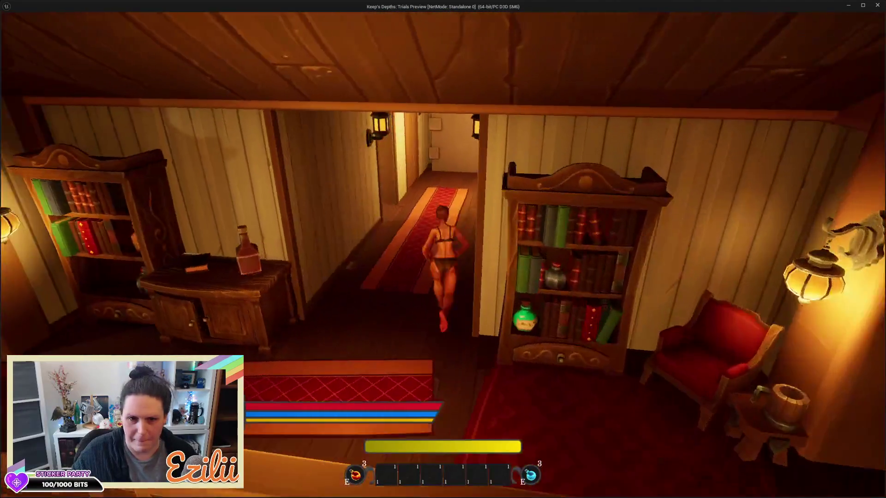
pyautogui.press('w')
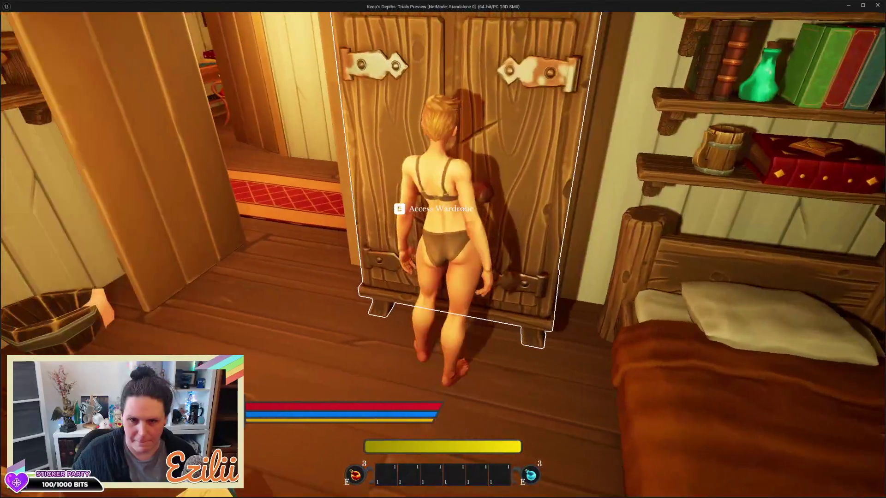
# Step: Open the wardrobe's armor skins, preview the green Battle Mage armor, then close the window
pyautogui.press('e')
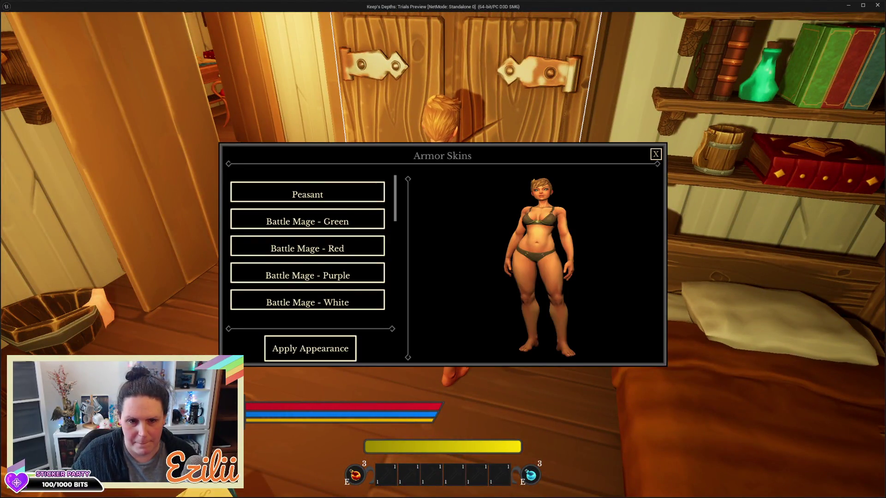
pyautogui.click(302, 222)
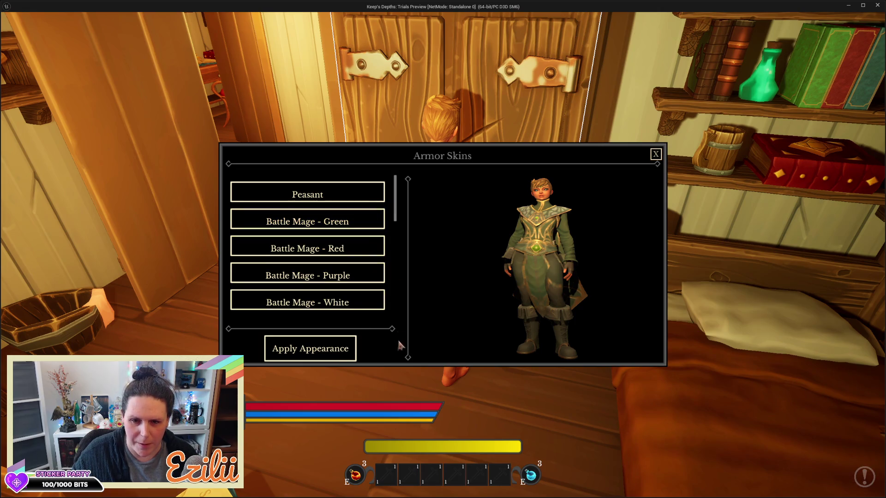
pyautogui.scroll(-10, 349, 260)
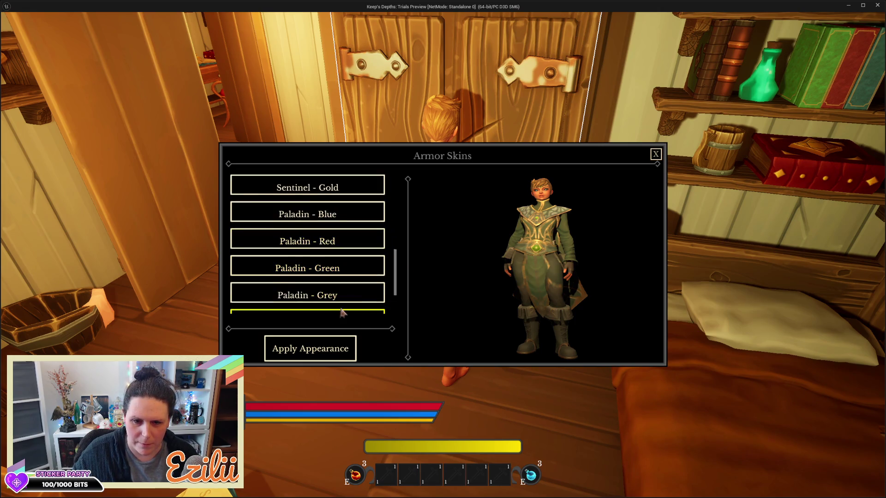
pyautogui.scroll(-2, 342, 320)
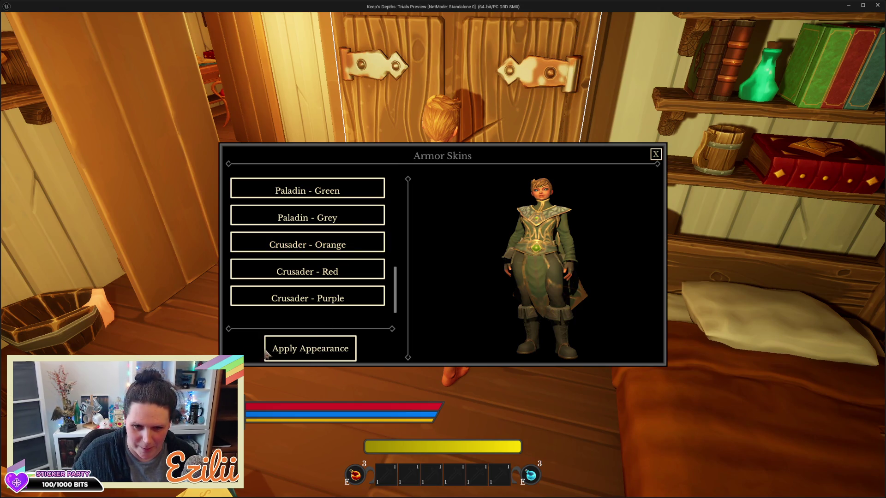
pyautogui.hotkey('alt', 'Tab')
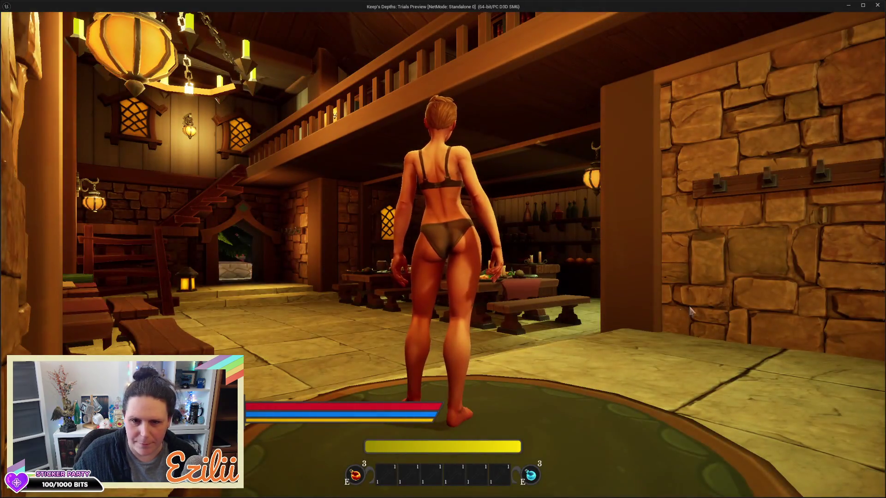
# Step: Run out of the tavern down to the street, through the damage-over-time and heal circles
pyautogui.press('w')
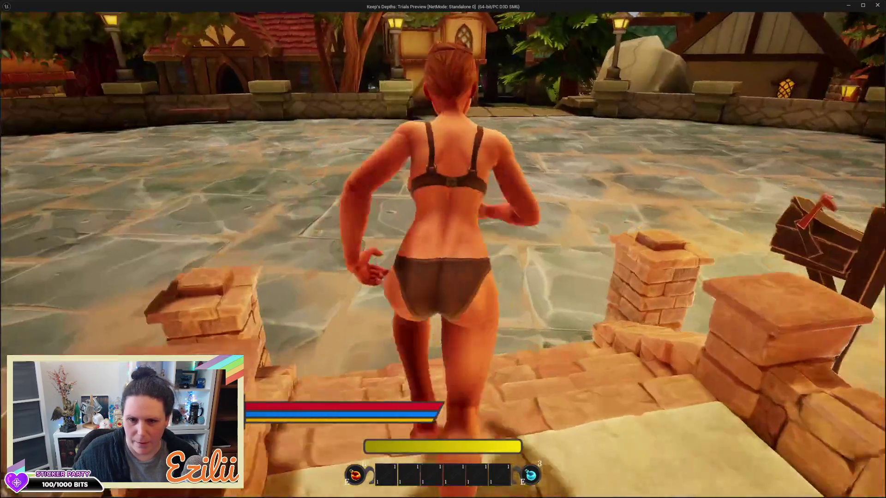
pyautogui.press('w')
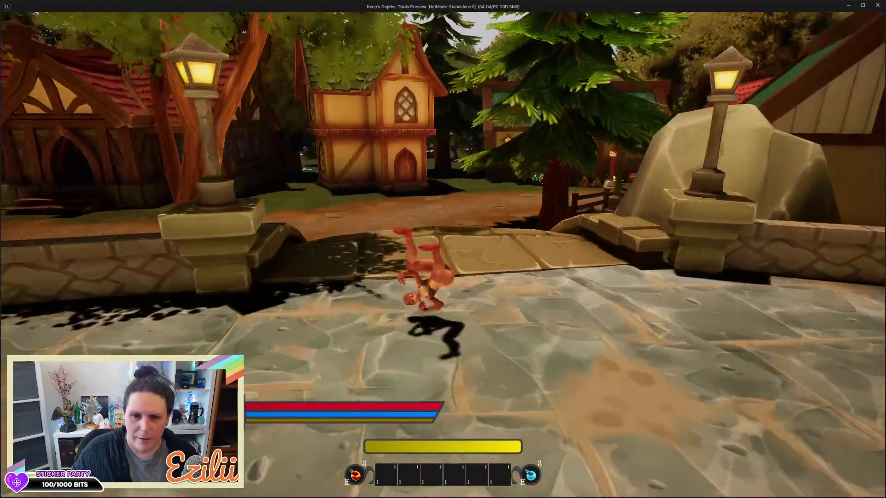
pyautogui.press('w')
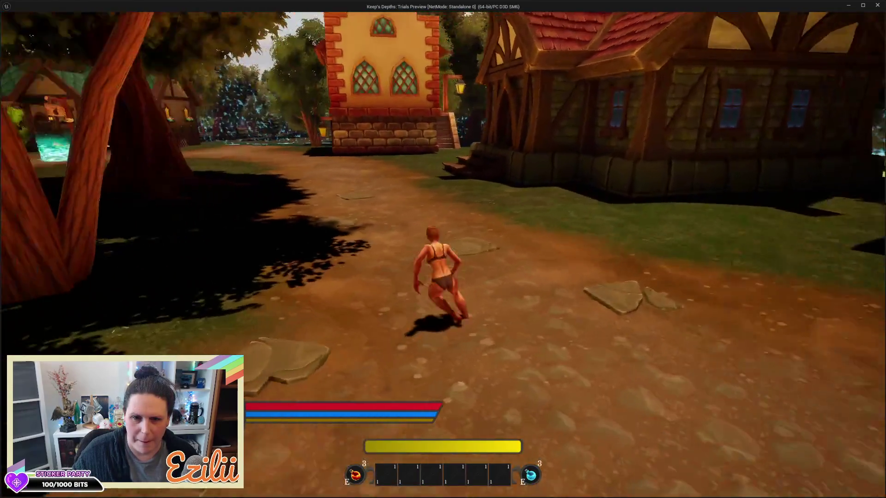
pyautogui.press('w')
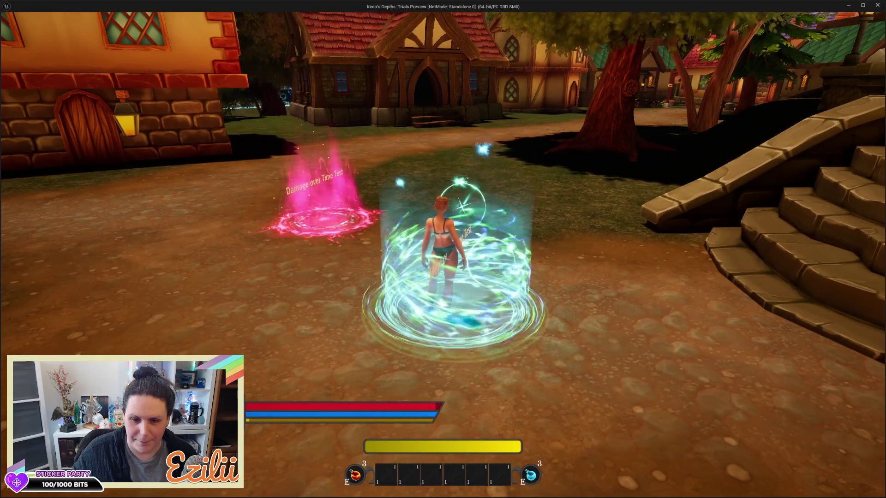
pyautogui.press('w')
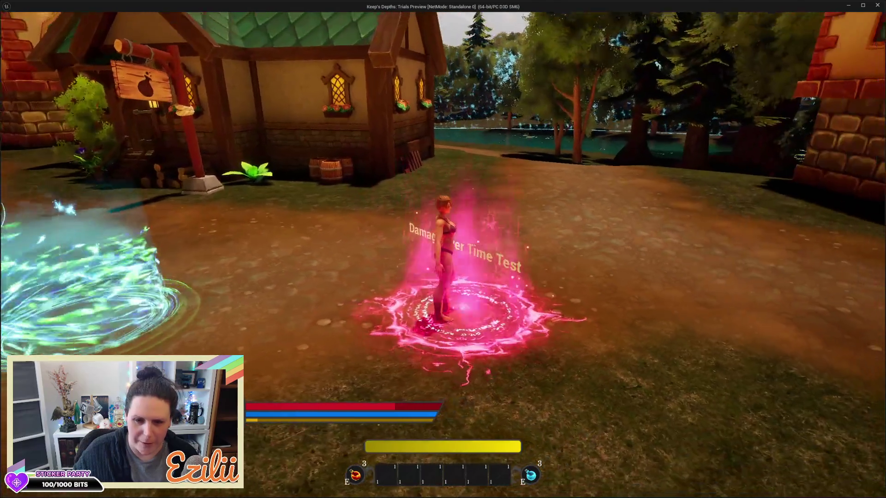
pyautogui.press('a')
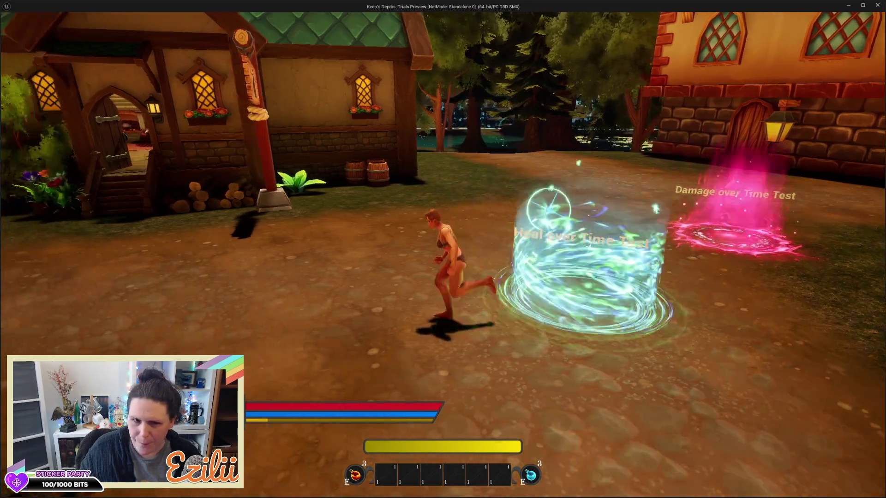
pyautogui.press('w')
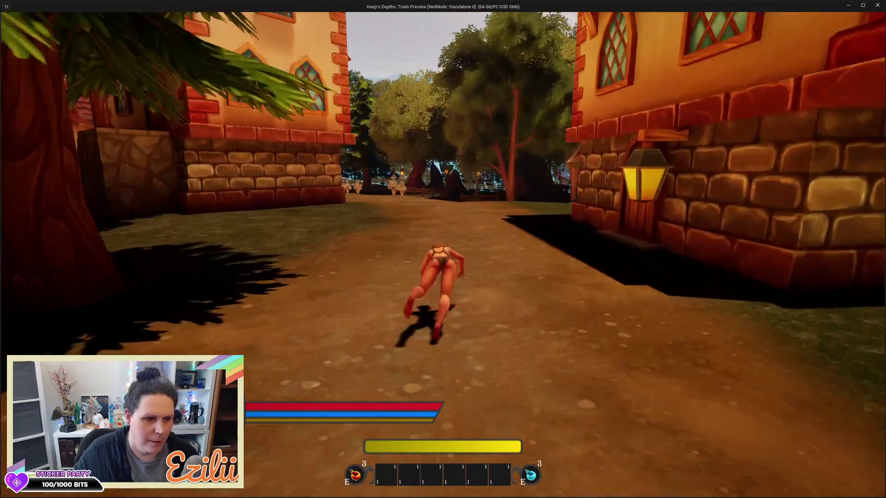
# Step: Run into the open field, roll, and head up the dirt path past the stone houses
pyautogui.press('a')
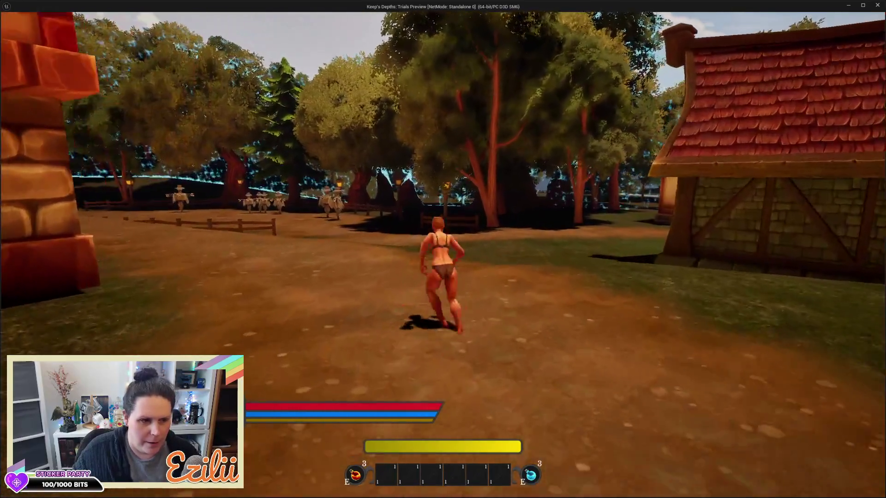
pyautogui.press('space')
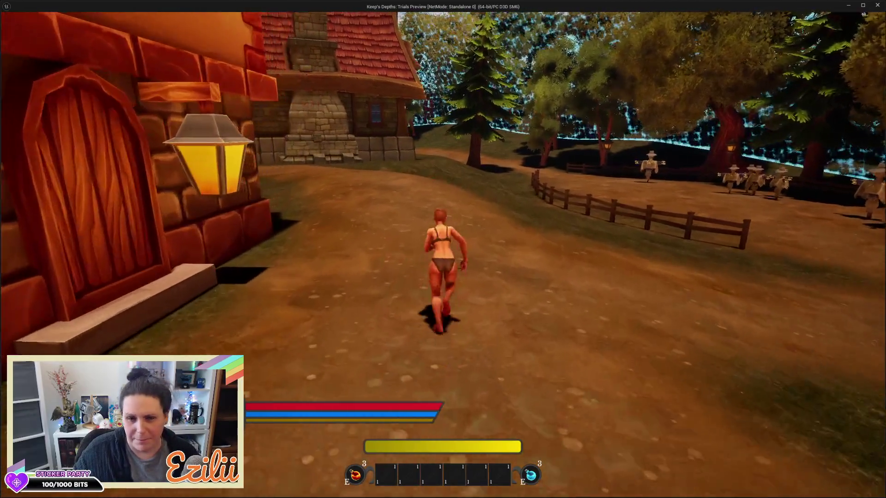
pyautogui.press('w')
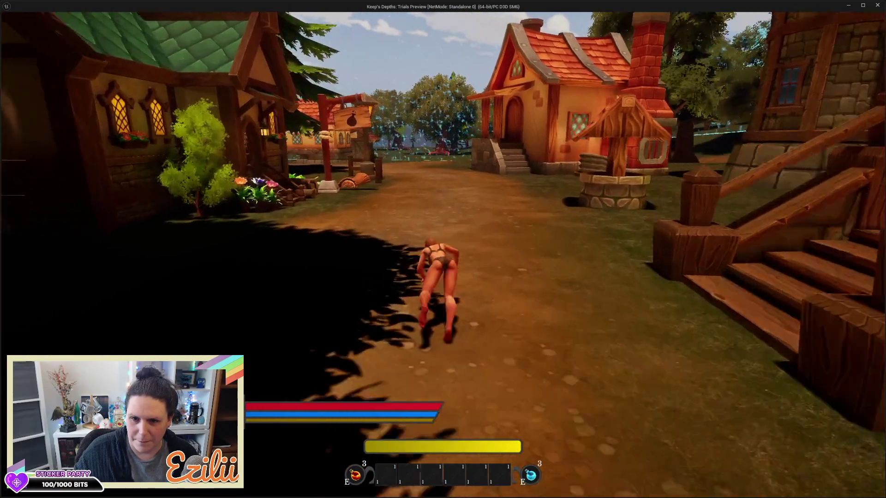
pyautogui.press('w')
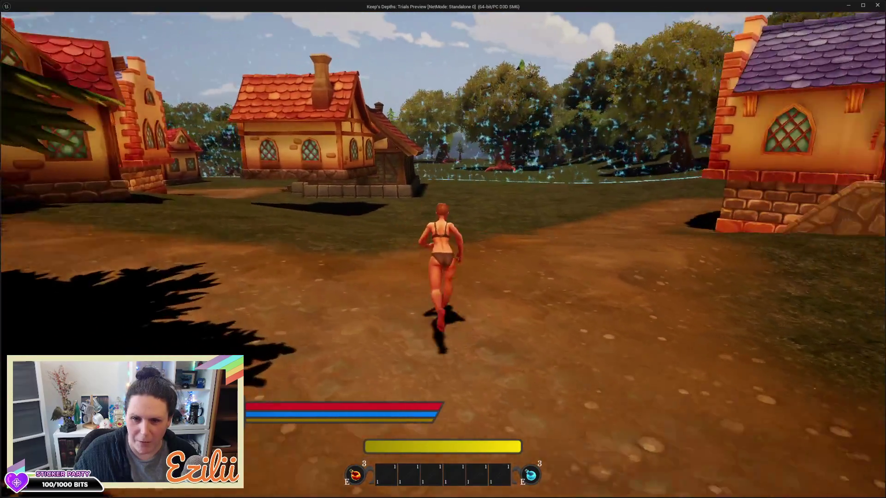
# Step: Dodge-roll repeatedly along the path toward the trees, then run back toward the village
pyautogui.press('space')
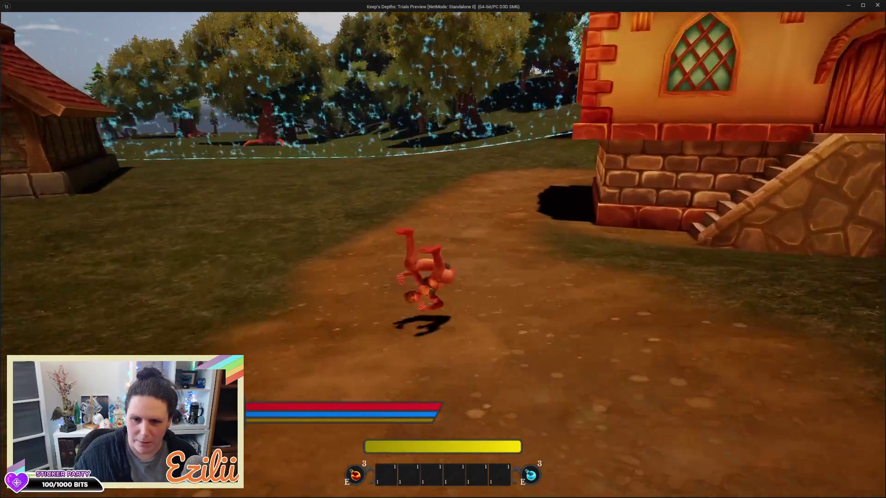
pyautogui.press('space')
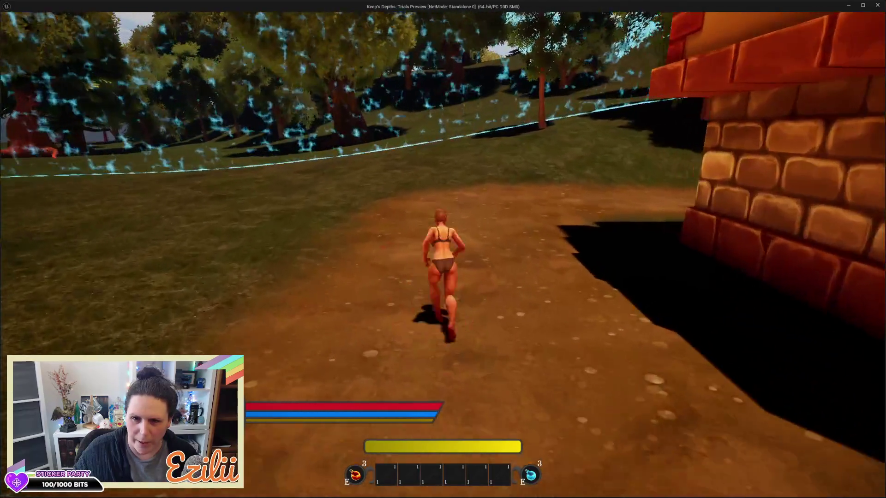
pyautogui.press('space')
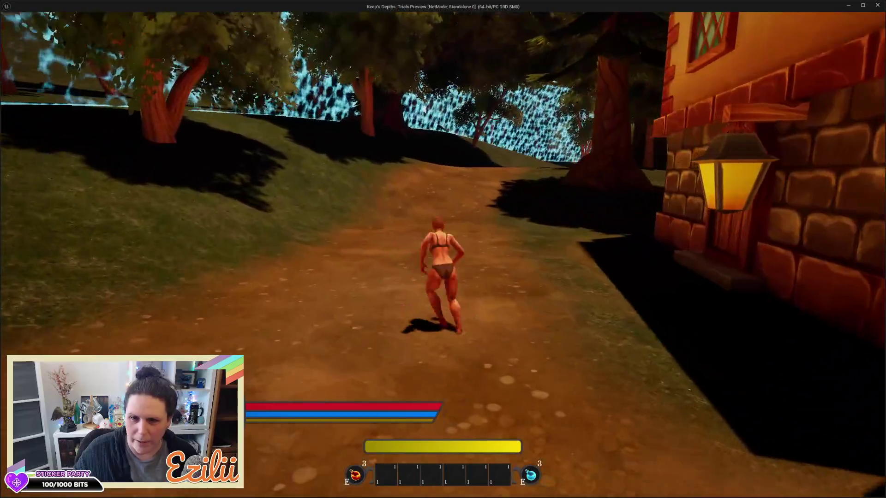
pyautogui.press('space')
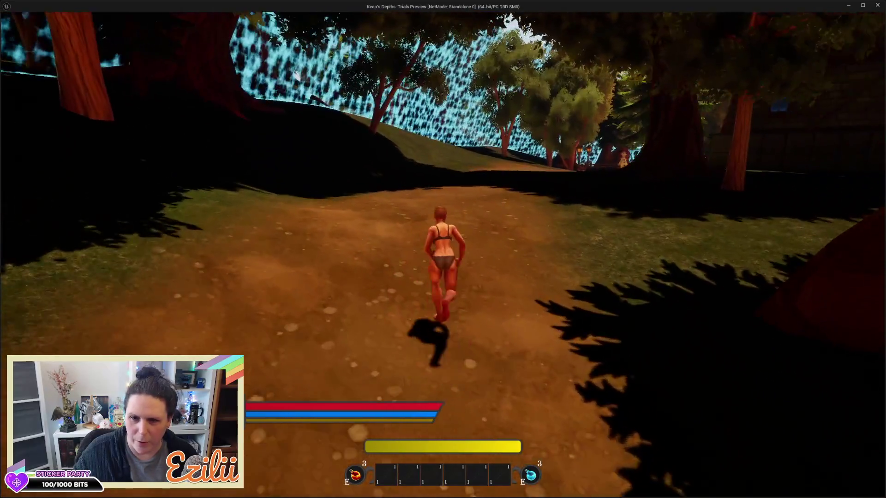
pyautogui.press('space')
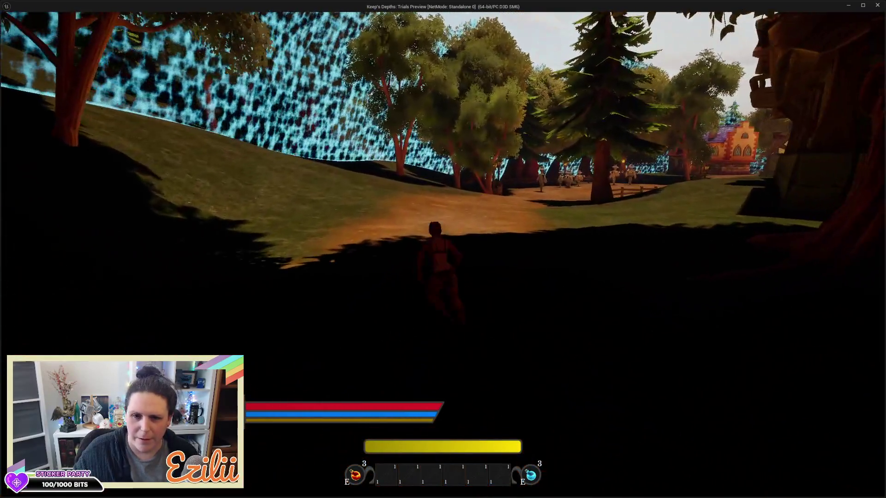
pyautogui.press('space')
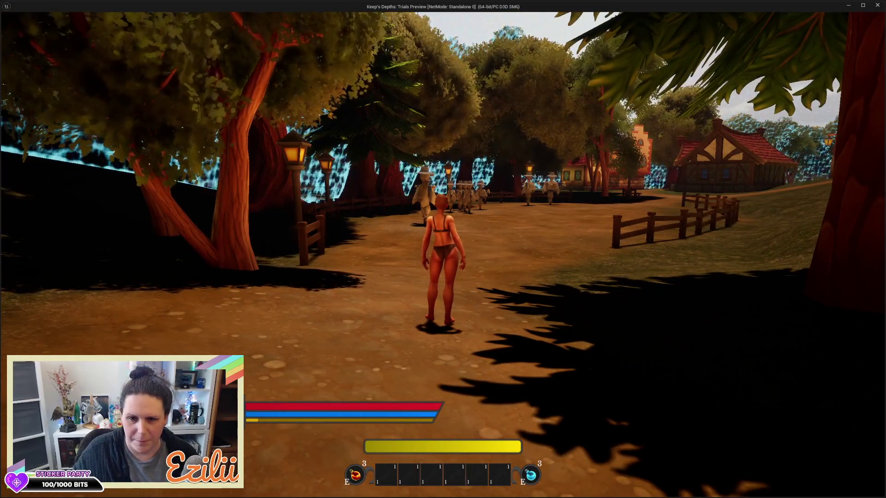
pyautogui.press('w')
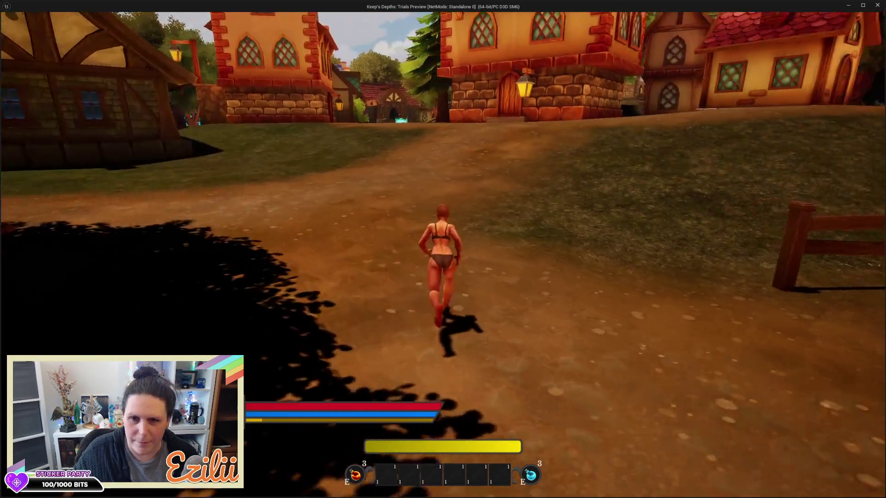
# Step: Roll forward, run through the walled courtyard, and jump past the round building onto the path
pyautogui.press('space')
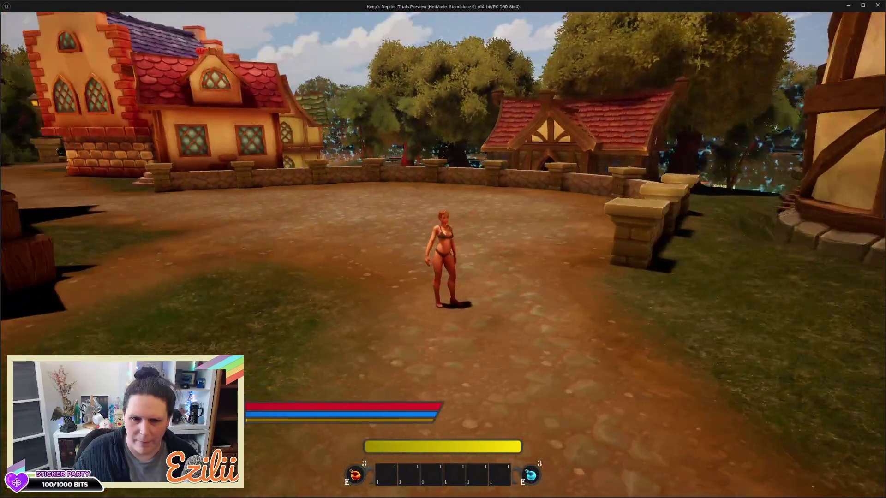
pyautogui.press('w')
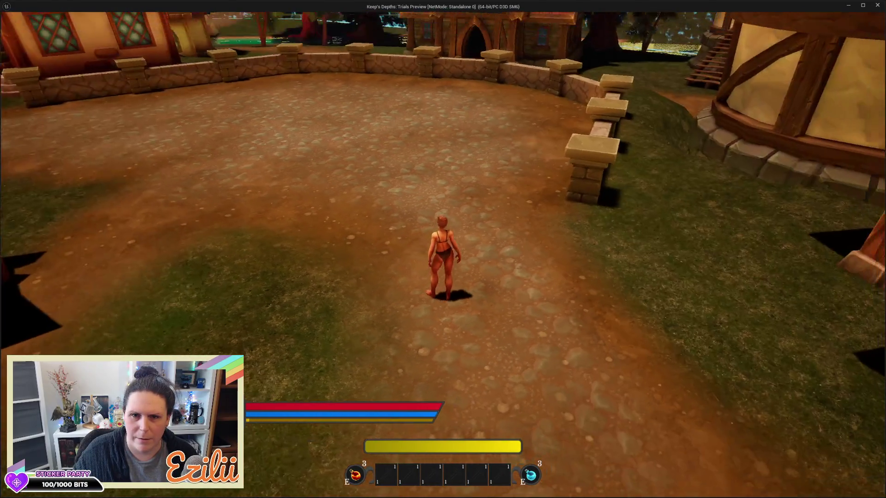
pyautogui.press('w')
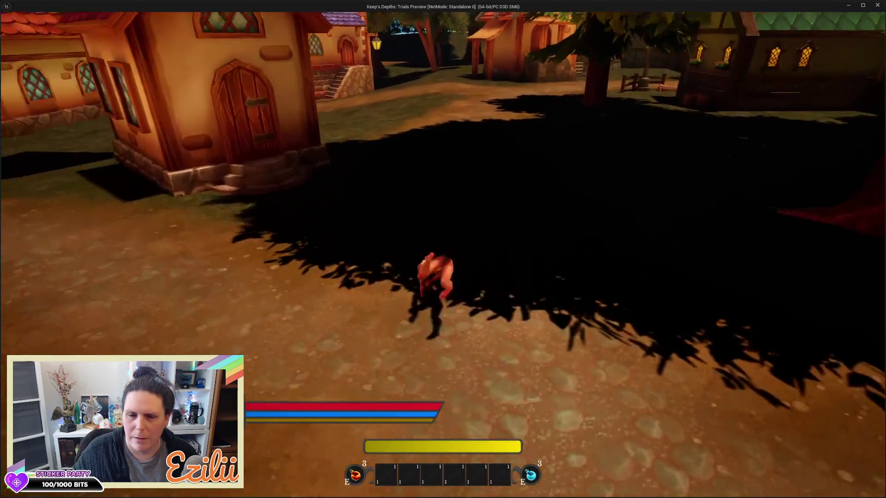
pyautogui.press('space')
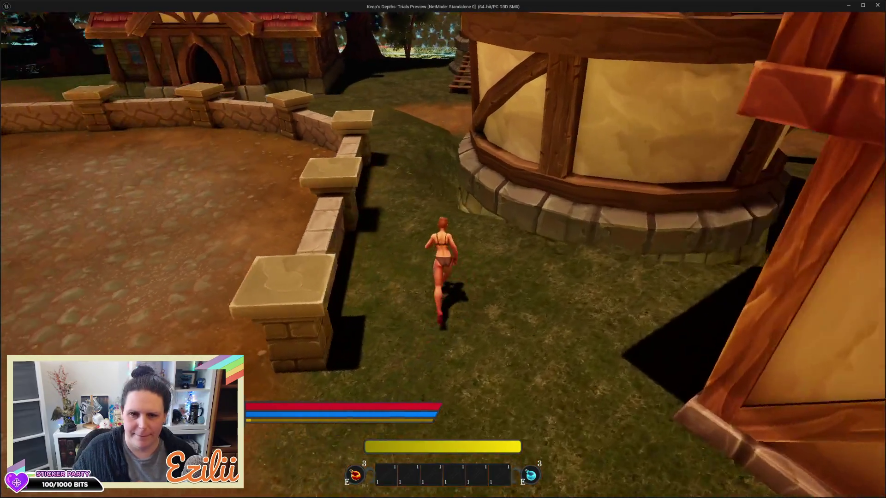
pyautogui.press('space')
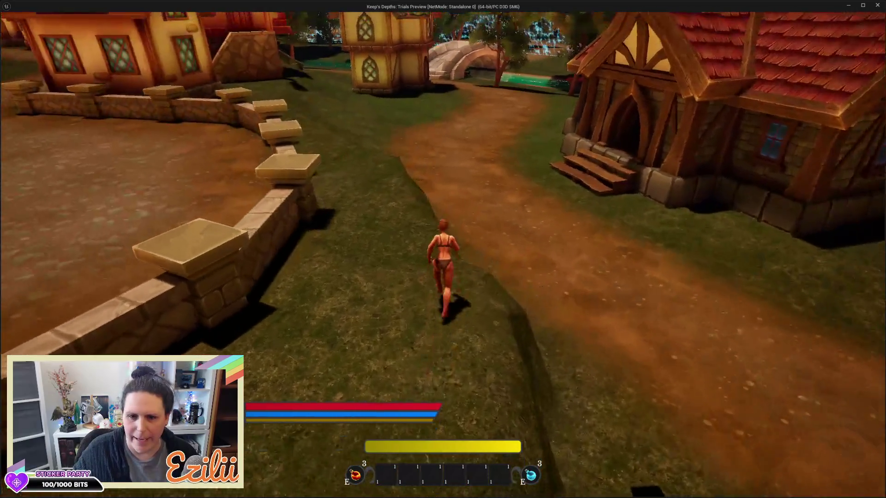
# Step: Jump onto the dirt path, roll past the graveyard wall, and flip forward along the forest trail
pyautogui.press('space')
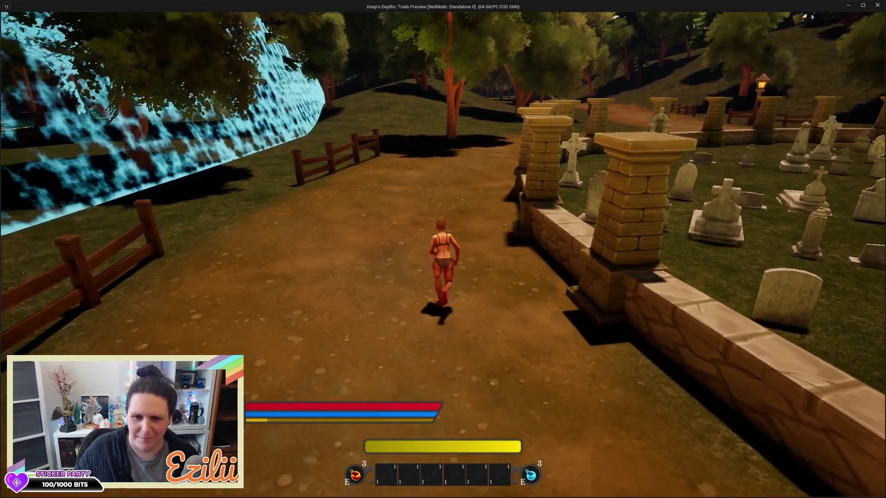
pyautogui.press('space')
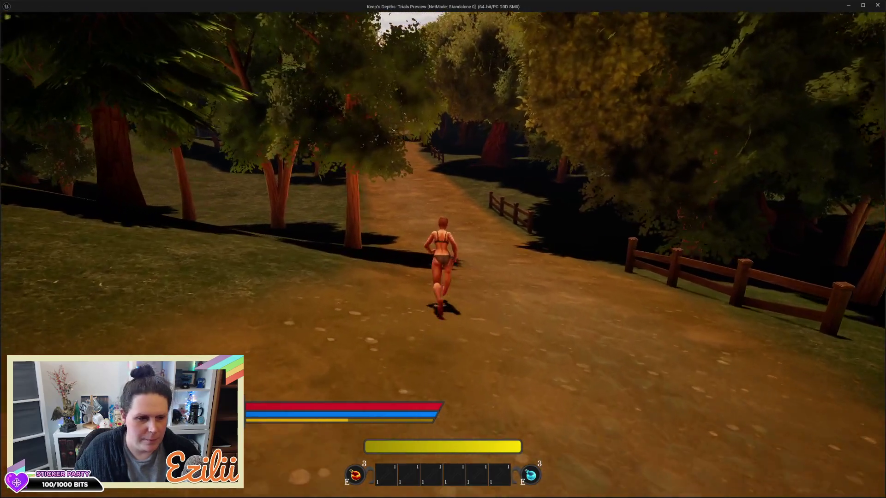
pyautogui.press('space')
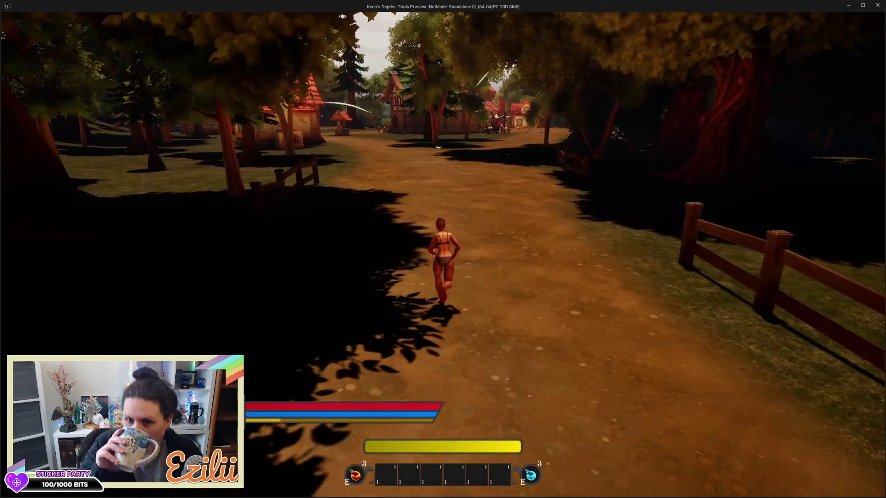
# Step: Run back along the forest path toward the village, then exit the preview with Escape
pyautogui.press('w')
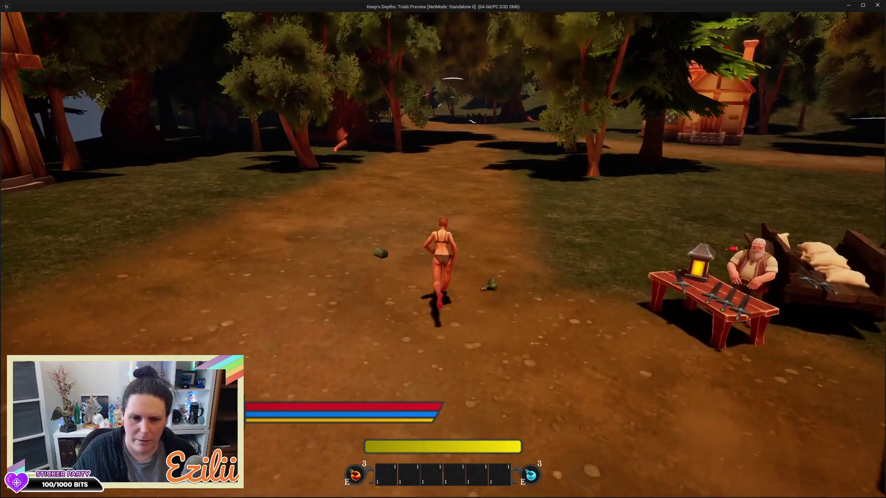
pyautogui.press('Escape')
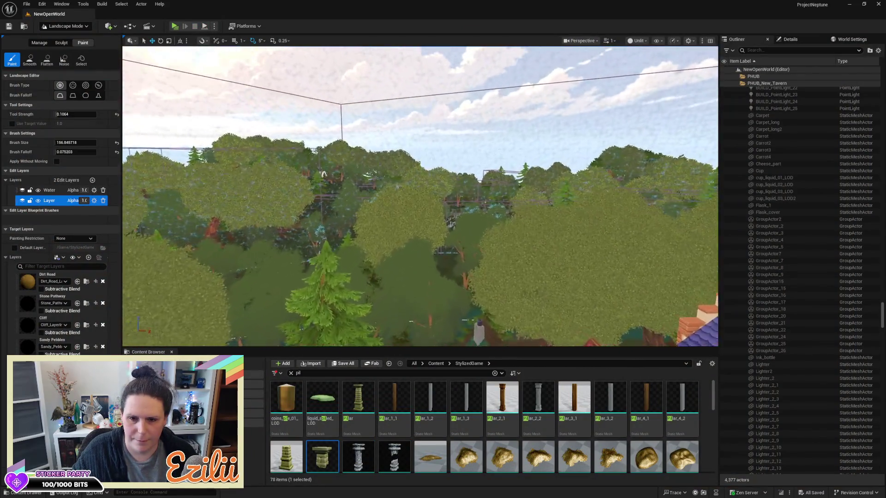
# Step: Fly the camera above the trees and down to look at the ground beside the tavern benches
pyautogui.scroll(1, 420, 196)
pyautogui.press('e')
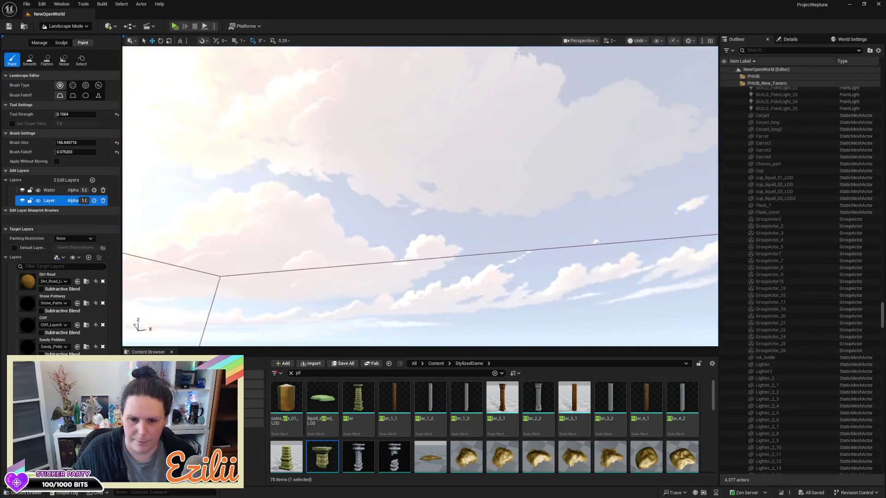
pyautogui.press('q')
pyautogui.scroll(-1, 420, 196)
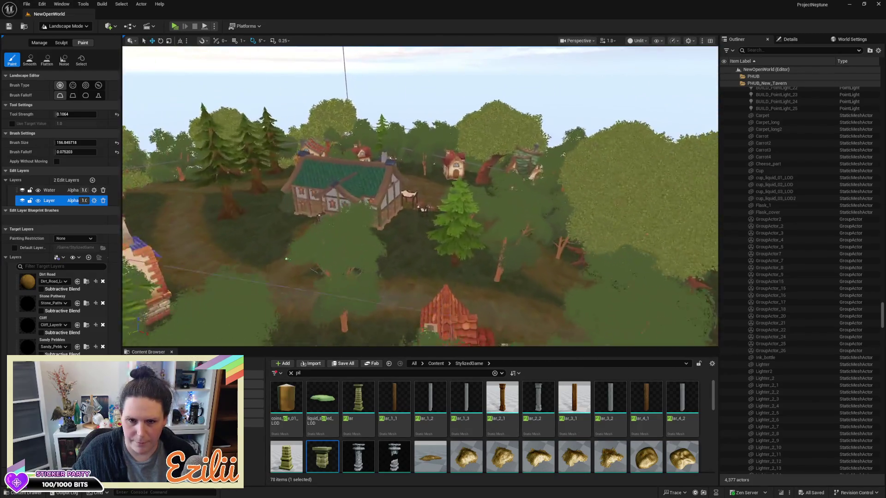
pyautogui.press('w')
pyautogui.scroll(-3, 419, 196)
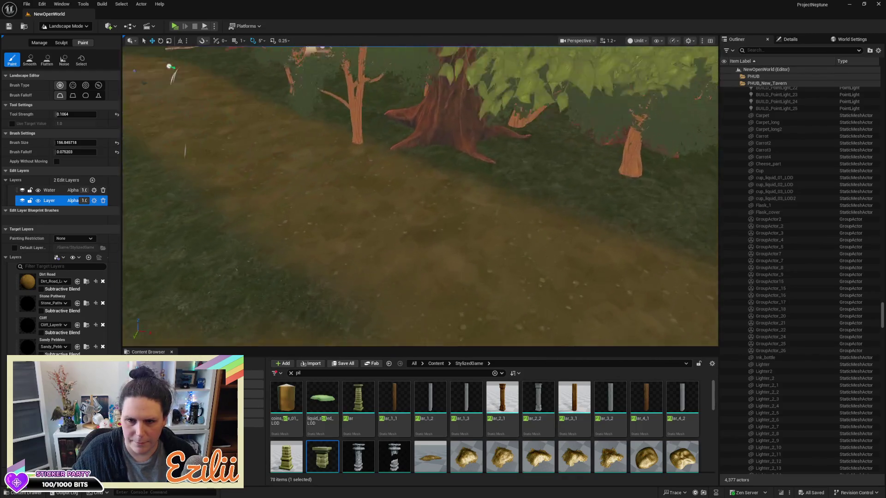
pyautogui.press('w')
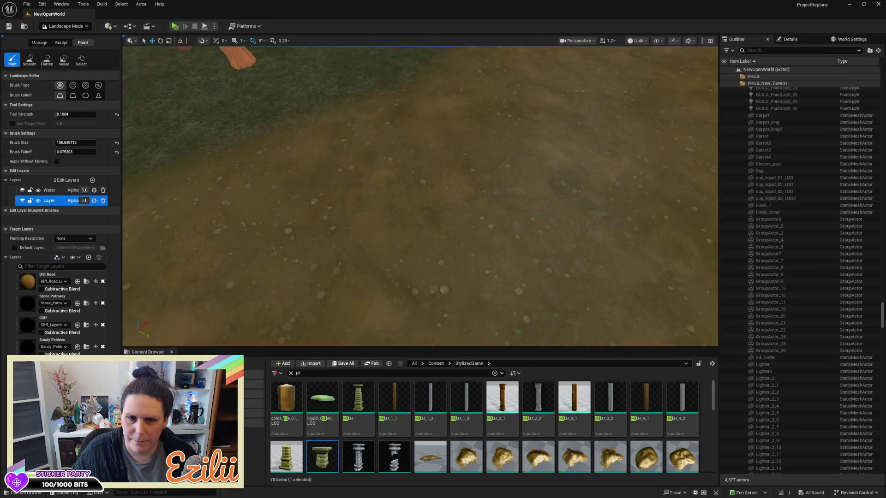
pyautogui.press('s')
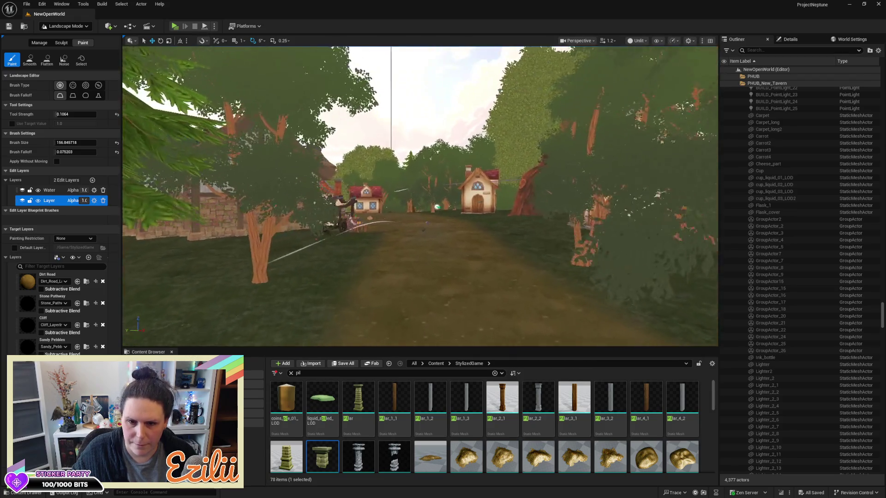
pyautogui.press('w')
pyautogui.press('w')
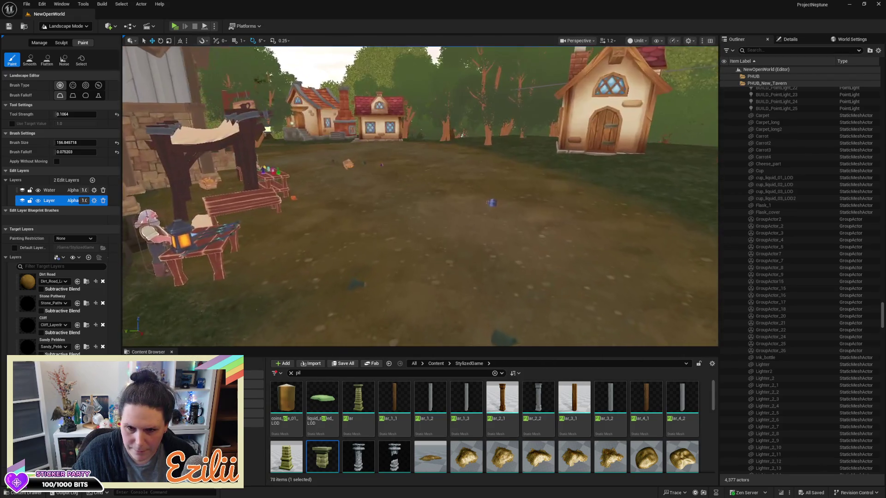
pyautogui.press('a')
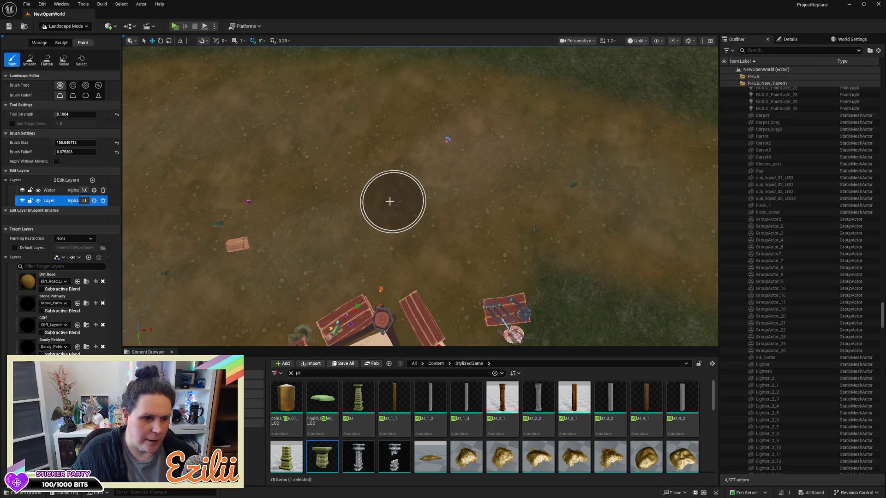
# Step: Paint Dirt Road over the bare ground near the benches and further along the path
pyautogui.moveTo(363, 165)
pyautogui.mouseDown()
pyautogui.moveTo(423, 166)
pyautogui.moveTo(496, 148)
pyautogui.moveTo(484, 153)
pyautogui.moveTo(441, 135)
pyautogui.moveTo(505, 150)
pyautogui.moveTo(506, 219)
pyautogui.mouseUp()
pyautogui.click(28, 282)
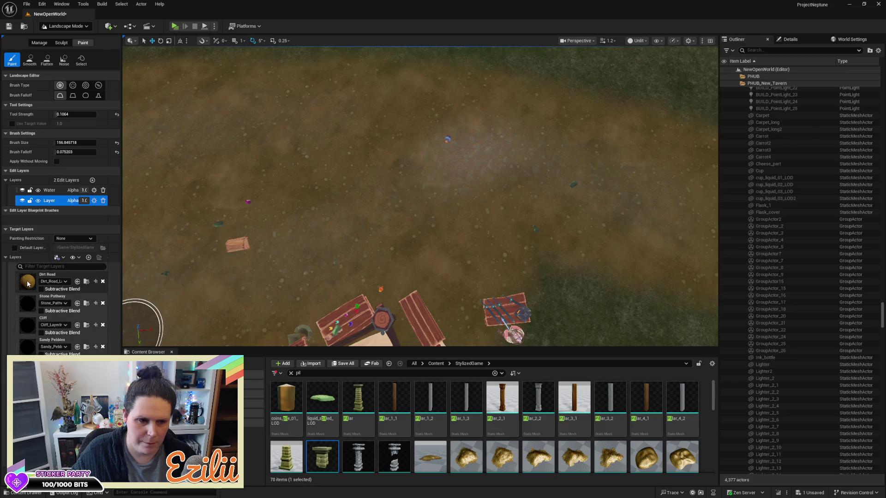
pyautogui.moveTo(444, 131)
pyautogui.mouseDown()
pyautogui.moveTo(515, 184)
pyautogui.moveTo(392, 138)
pyautogui.moveTo(455, 166)
pyautogui.moveTo(551, 150)
pyautogui.moveTo(544, 180)
pyautogui.moveTo(446, 139)
pyautogui.moveTo(474, 158)
pyautogui.moveTo(526, 159)
pyautogui.mouseUp()
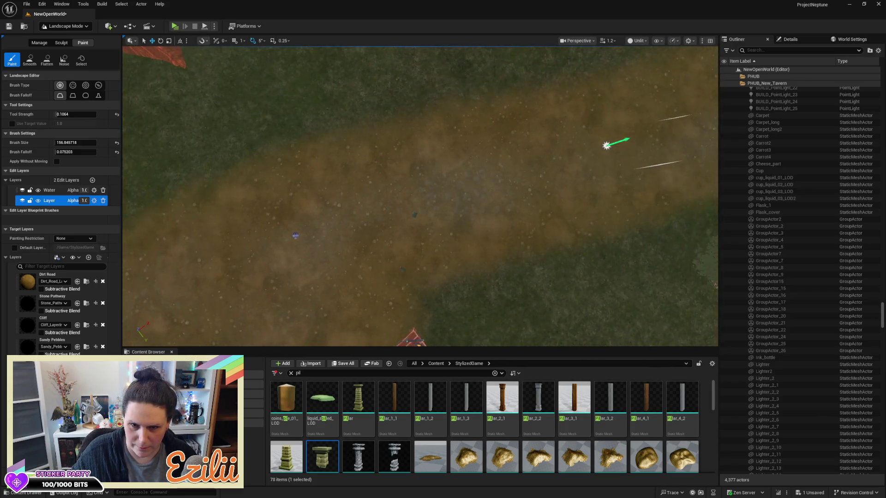
pyautogui.click(26, 283)
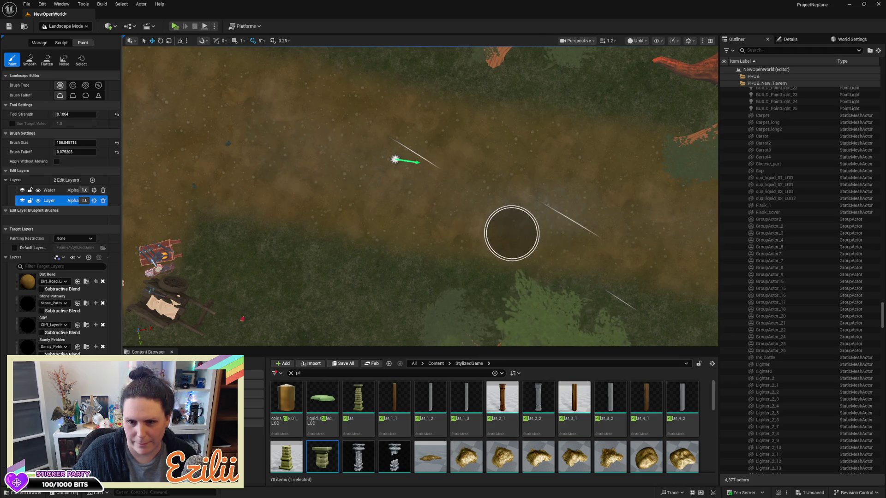
pyautogui.press('Right')
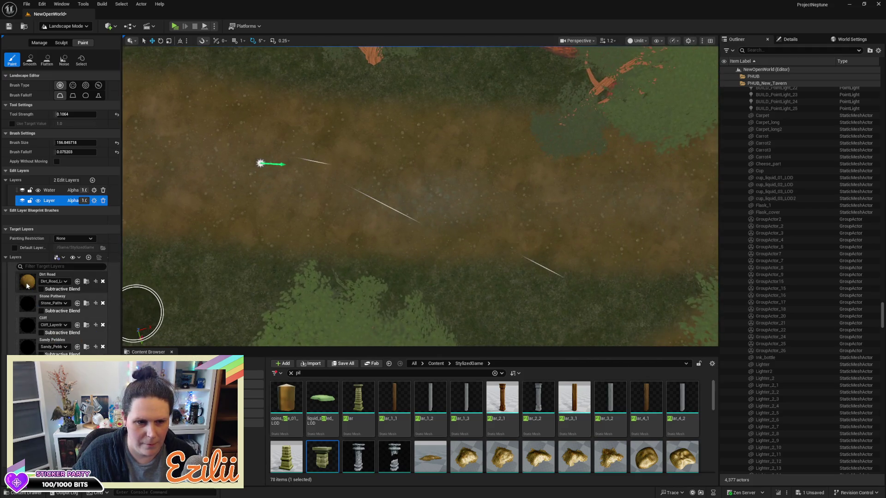
pyautogui.click(48, 277)
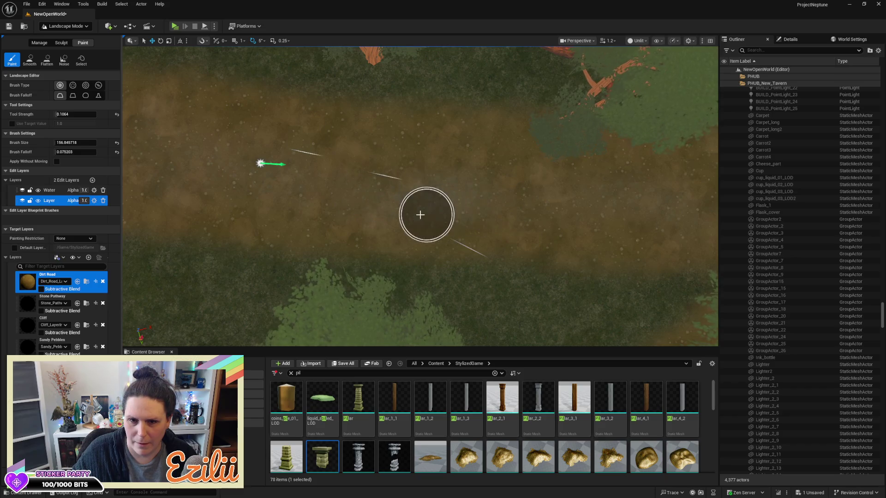
pyautogui.press('Left')
pyautogui.press('Up')
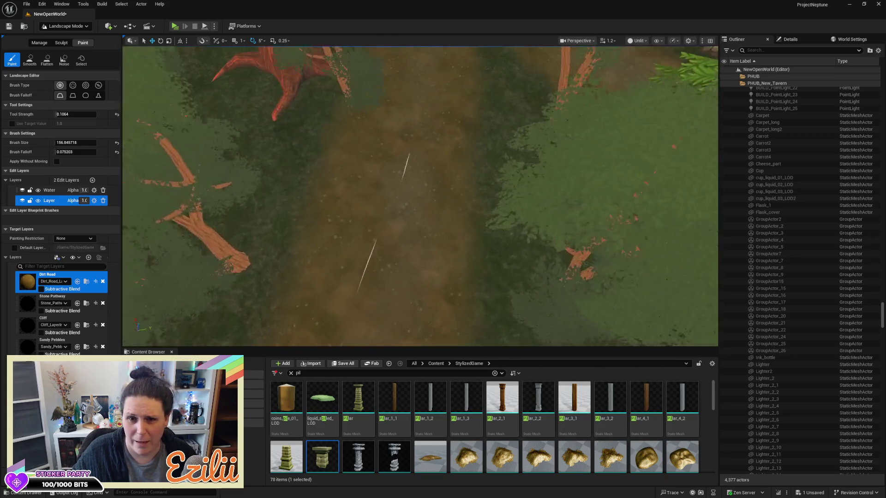
pyautogui.press('Up')
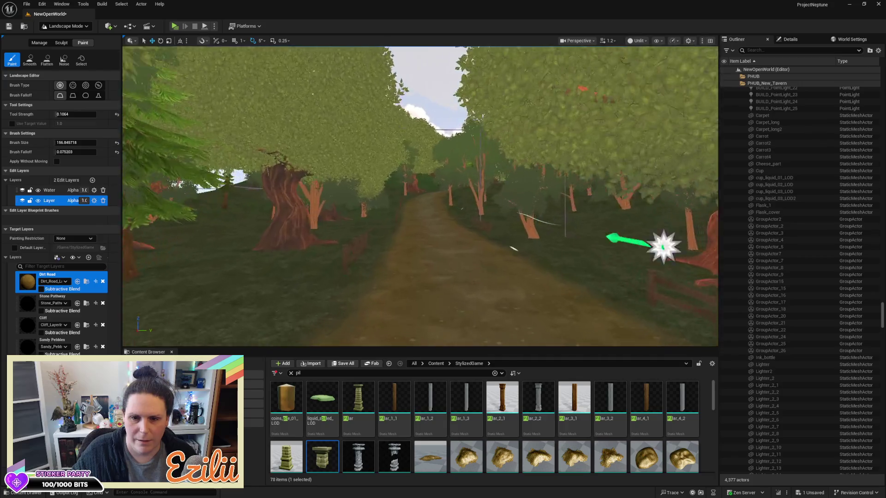
pyautogui.press('Up')
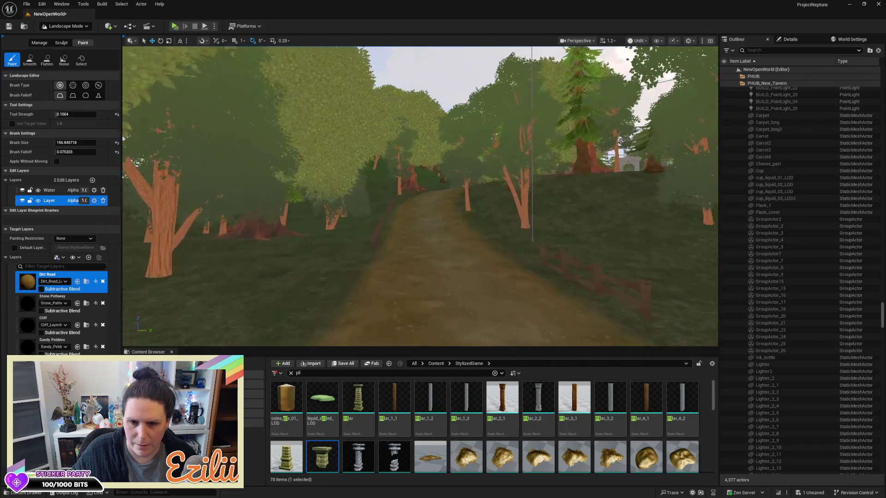
pyautogui.rightClick(463, 289)
pyautogui.write('w')
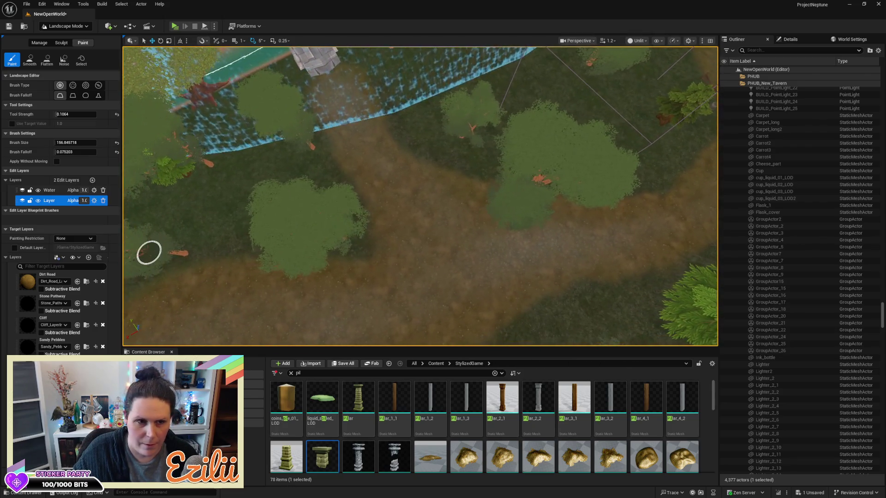
# Step: Select the Dirt Road paint layer and bring the stone bridge and river into view
pyautogui.click(26, 284)
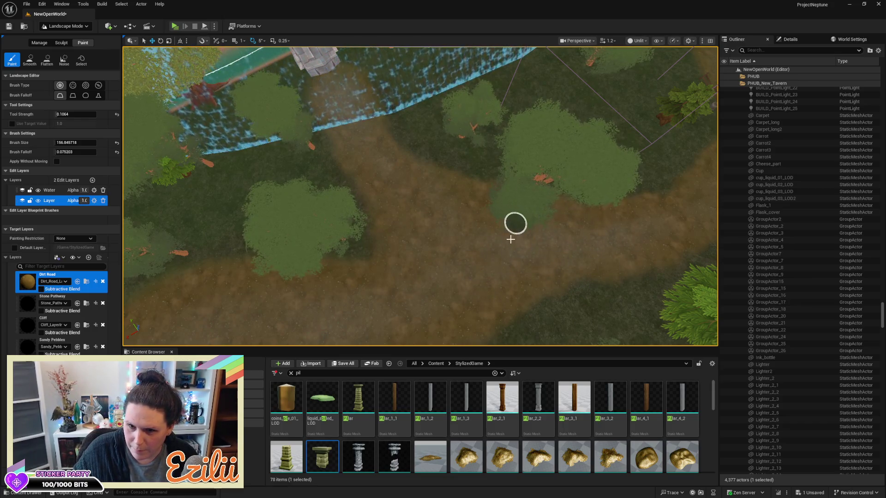
pyautogui.scroll(3, 572, 251)
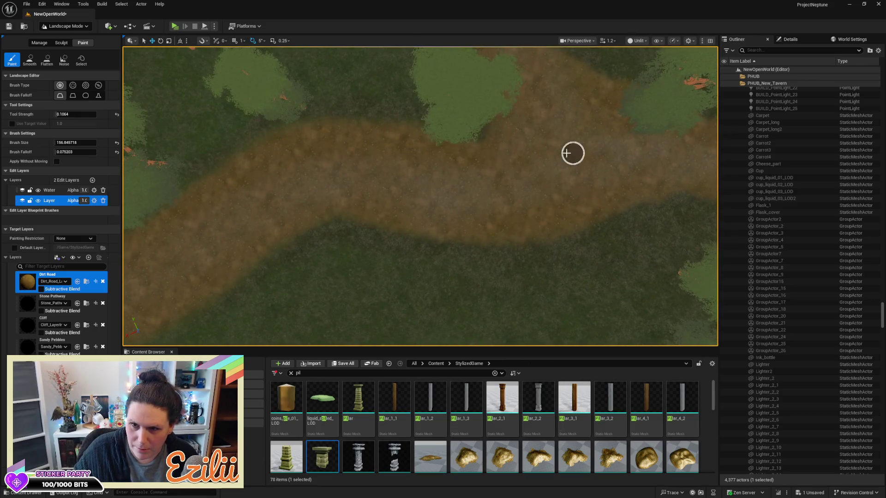
pyautogui.moveTo(566, 153); pyautogui.dragTo(425, 189)
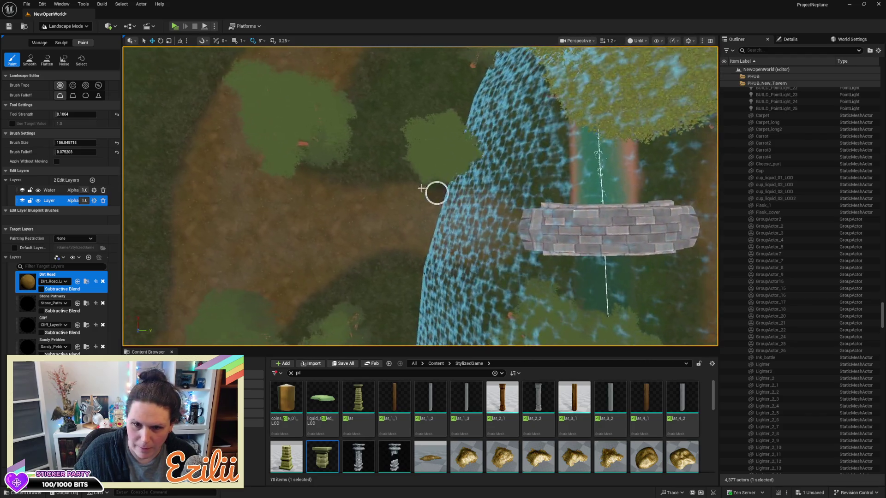
pyautogui.moveTo(382, 219)
pyautogui.mouseDown()
pyautogui.moveTo(442, 212)
pyautogui.moveTo(336, 202)
pyautogui.mouseUp()
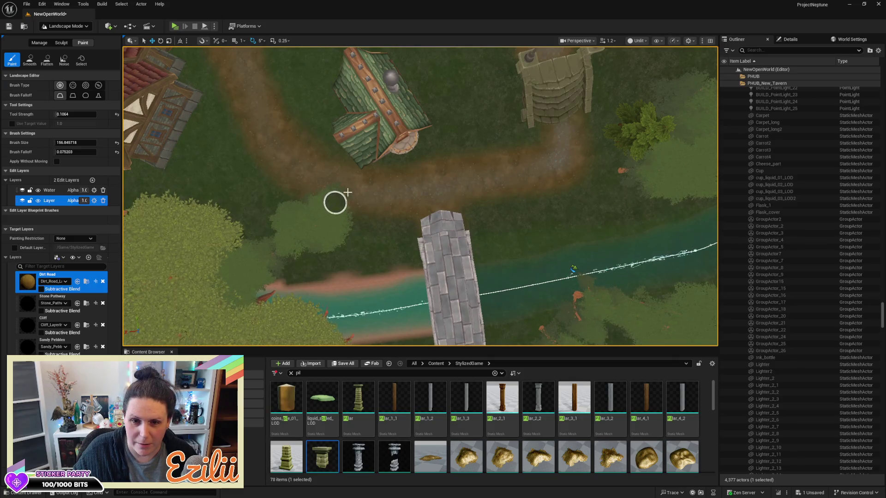
pyautogui.moveTo(574, 269); pyautogui.dragTo(530, 249)
# Step: Reselect Dirt Road and swing the view past the tavern and tower out over the village
pyautogui.moveTo(470, 127); pyautogui.dragTo(415, 130)
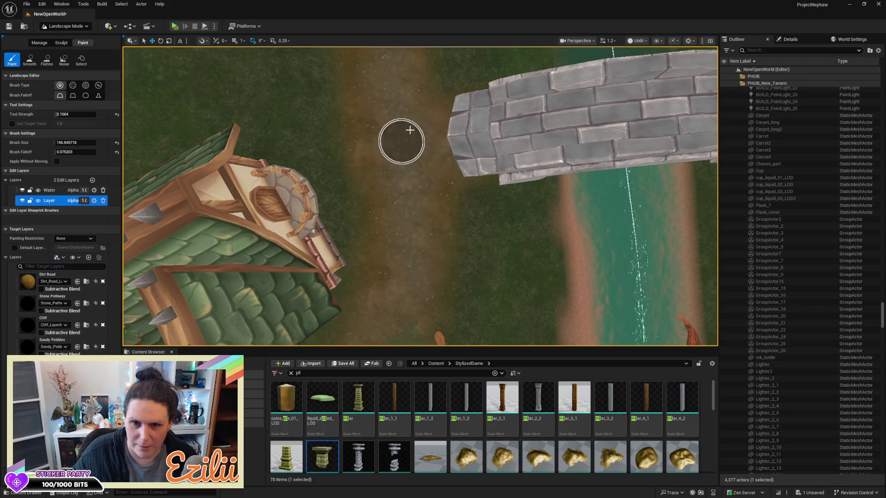
pyautogui.moveTo(383, 152); pyautogui.dragTo(295, 154)
pyautogui.scroll(-4, 378, 157)
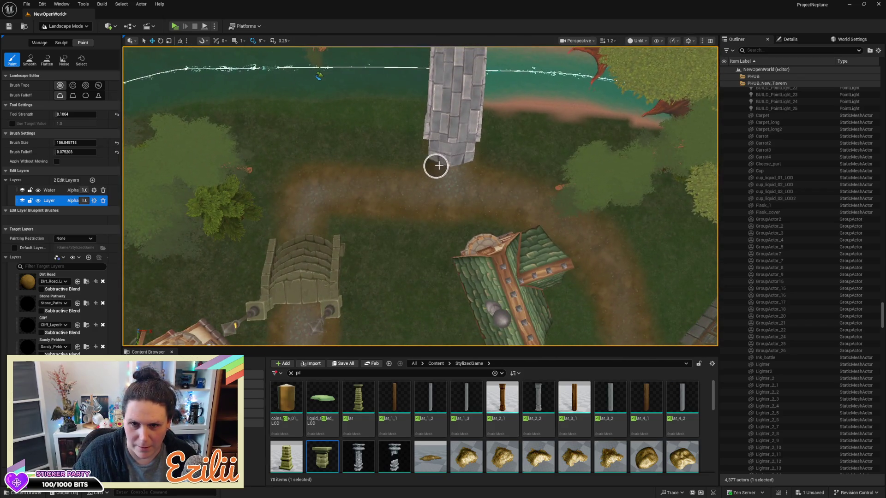
pyautogui.moveTo(437, 217); pyautogui.dragTo(458, 229)
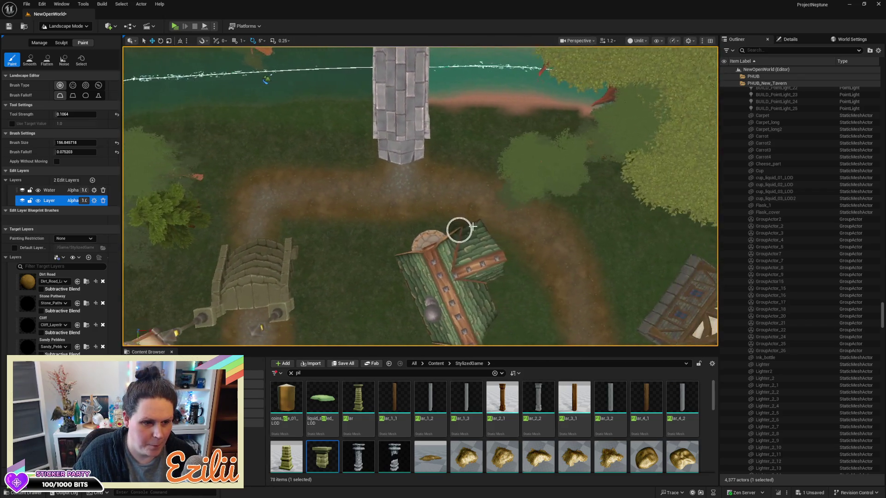
pyautogui.click(19, 289)
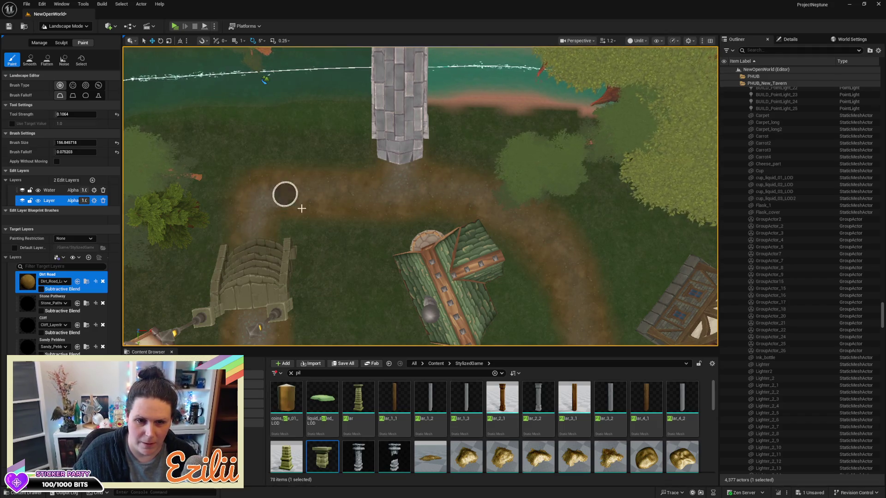
pyautogui.moveTo(535, 259)
pyautogui.mouseDown()
pyautogui.moveTo(715, 259)
pyautogui.moveTo(381, 263)
pyautogui.mouseUp()
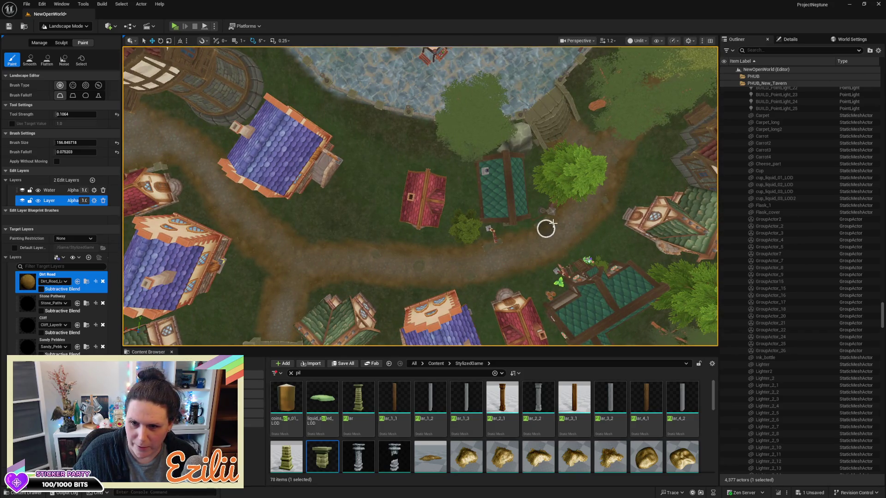
pyautogui.moveTo(510, 258); pyautogui.dragTo(353, 251)
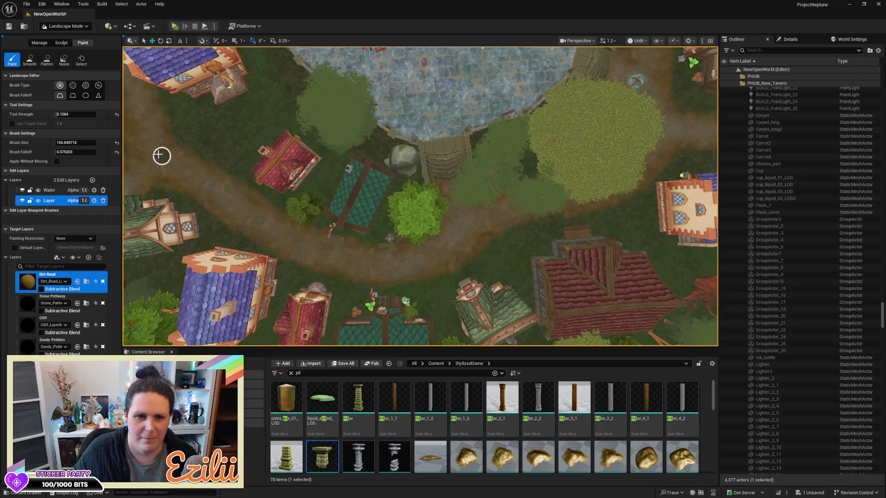
pyautogui.moveTo(281, 230); pyautogui.dragTo(356, 232)
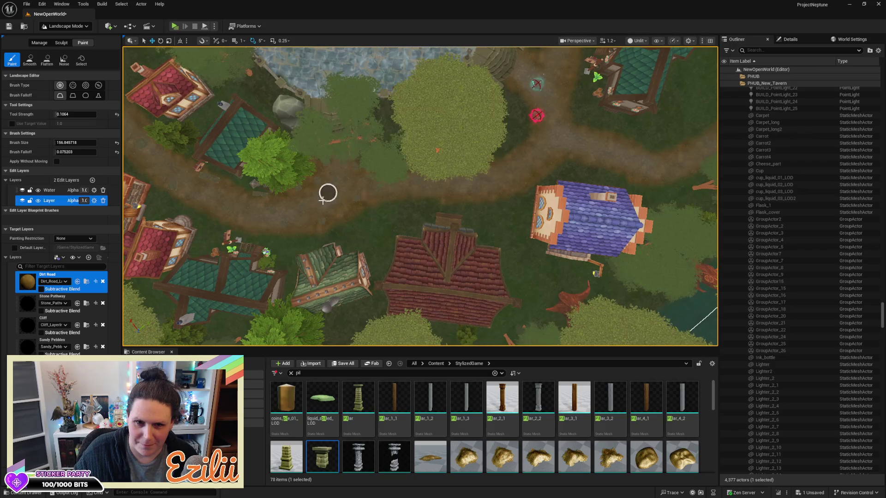
pyautogui.moveTo(253, 211)
pyautogui.mouseDown()
pyautogui.moveTo(277, 194)
pyautogui.moveTo(286, 212)
pyautogui.moveTo(328, 211)
pyautogui.mouseUp()
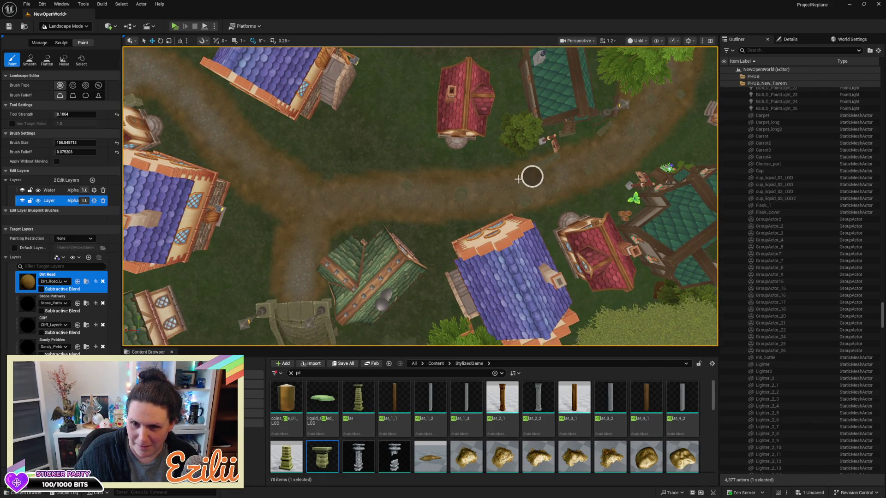
pyautogui.moveTo(338, 202)
pyautogui.mouseDown()
pyautogui.moveTo(352, 208)
pyautogui.moveTo(371, 176)
pyautogui.mouseUp()
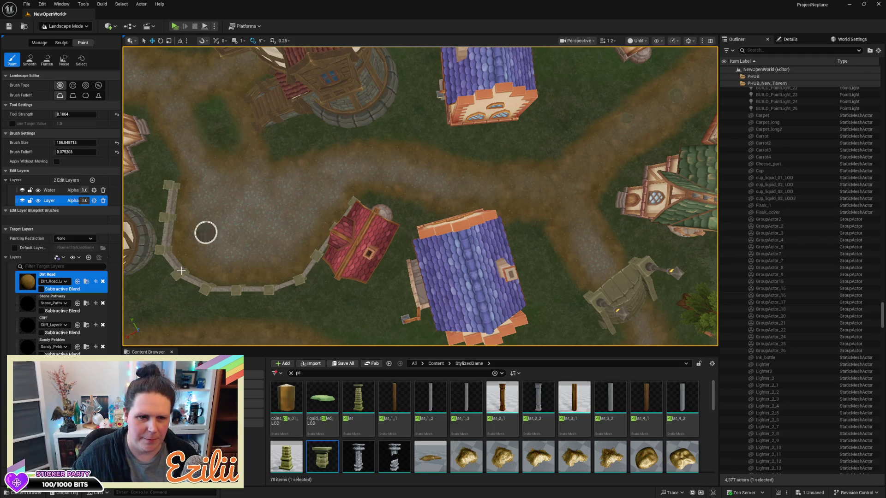
pyautogui.scroll(4, 278, 227)
# Step: Select Dirt Road, raise Brush Size to about 414, and paint over the path by the left fence
pyautogui.press('a')
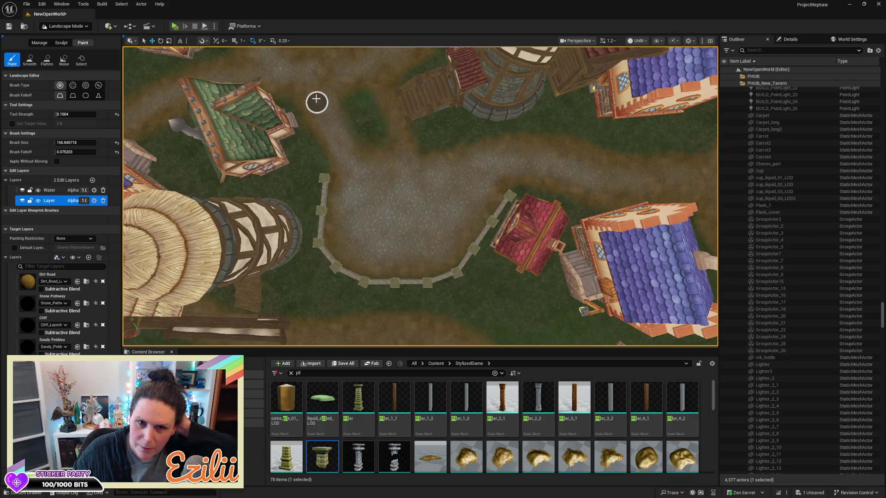
pyautogui.click(73, 290)
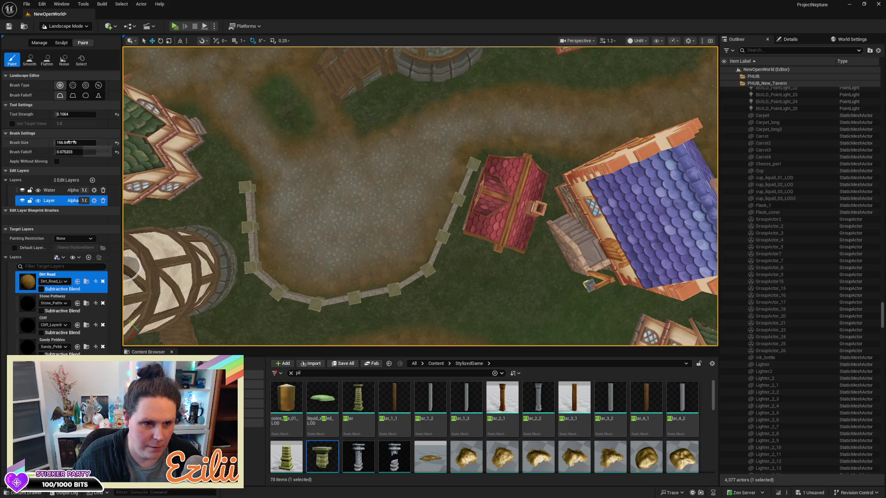
pyautogui.moveTo(75, 142); pyautogui.dragTo(90, 142)
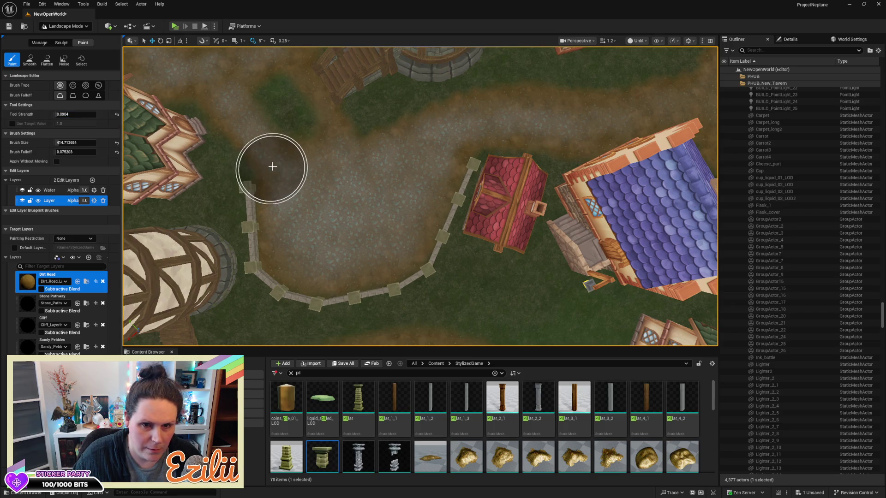
pyautogui.moveTo(295, 223)
pyautogui.mouseDown()
pyautogui.moveTo(306, 240)
pyautogui.moveTo(338, 253)
pyautogui.moveTo(368, 248)
pyautogui.moveTo(395, 223)
pyautogui.moveTo(409, 172)
pyautogui.moveTo(366, 170)
pyautogui.moveTo(353, 212)
pyautogui.moveTo(374, 199)
pyautogui.moveTo(295, 216)
pyautogui.moveTo(360, 214)
pyautogui.moveTo(326, 231)
pyautogui.moveTo(437, 137)
pyautogui.moveTo(318, 171)
pyautogui.moveTo(293, 222)
pyautogui.moveTo(341, 258)
pyautogui.moveTo(411, 215)
pyautogui.moveTo(363, 208)
pyautogui.moveTo(317, 245)
pyautogui.moveTo(286, 198)
pyautogui.mouseUp()
pyautogui.scroll(10, 420, 196)
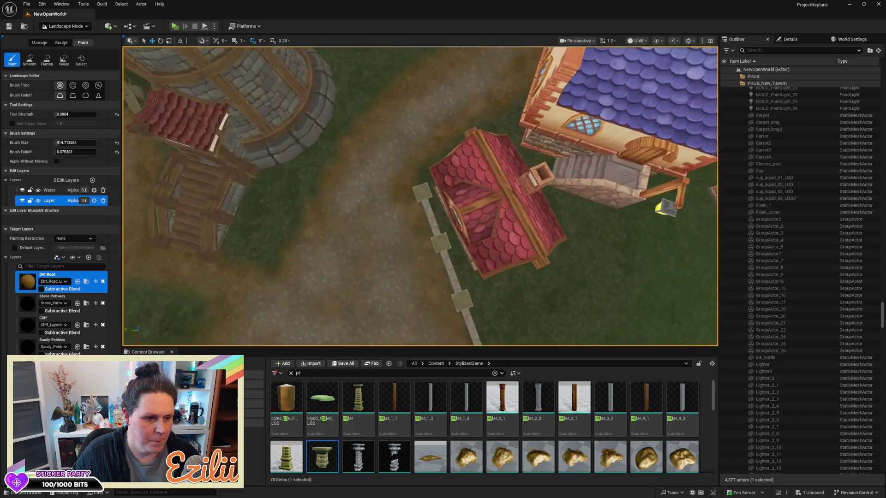
pyautogui.scroll(-10, 420, 196)
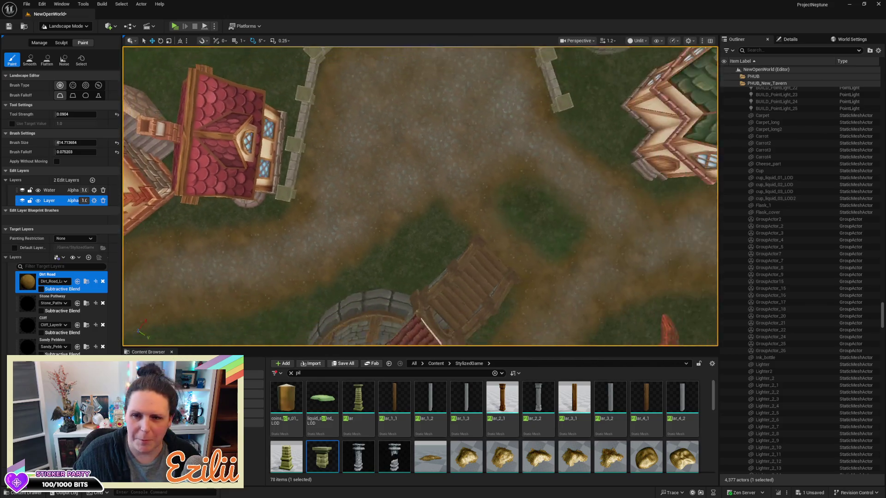
pyautogui.scroll(10, 420, 196)
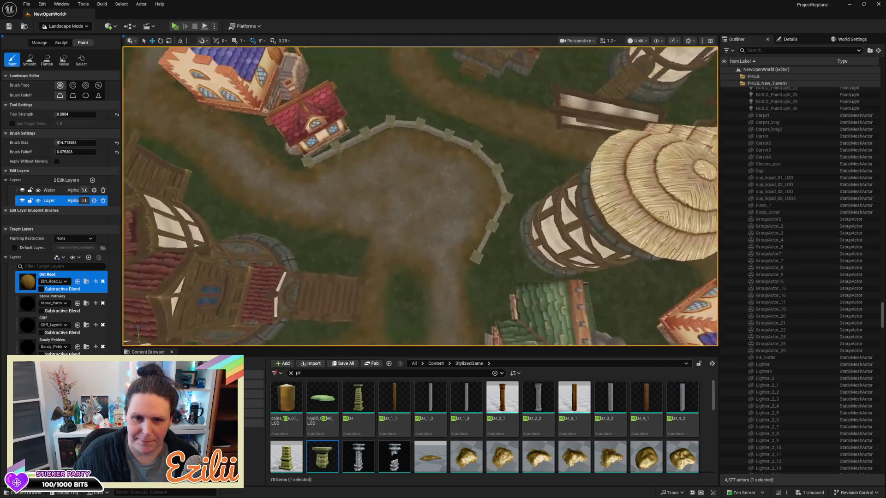
pyautogui.scroll(3, 419, 196)
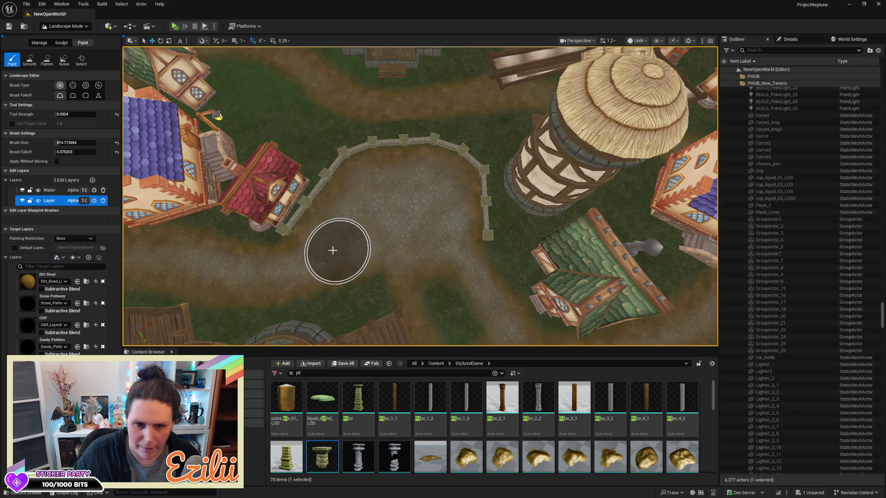
pyautogui.moveTo(488, 272)
pyautogui.mouseDown()
pyautogui.moveTo(442, 258)
pyautogui.moveTo(442, 203)
pyautogui.mouseUp()
pyautogui.scroll(10, 420, 196)
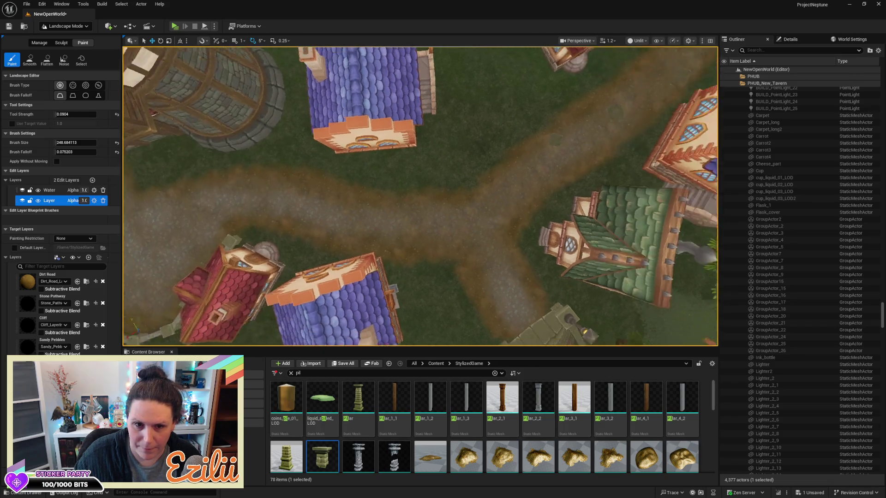
pyautogui.click(29, 285)
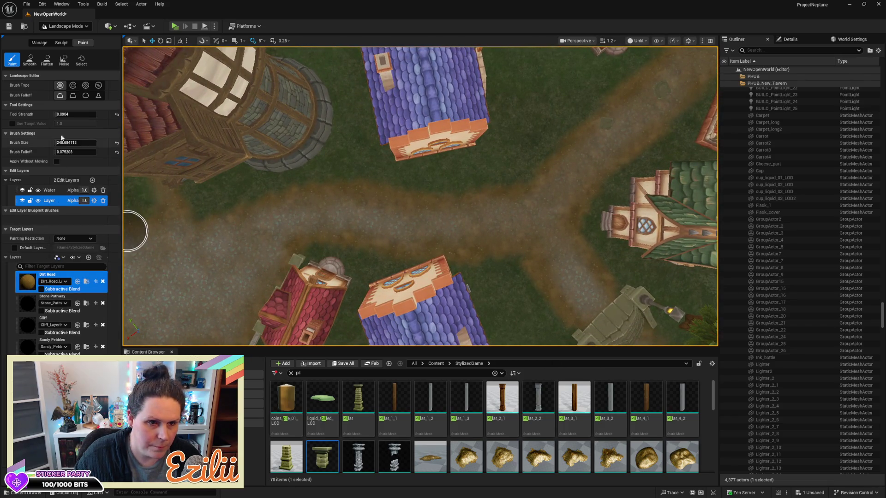
# Step: Raise the brush to about 439 and paint dirt along the road and the grass beside it
pyautogui.moveTo(74, 142); pyautogui.dragTo(96, 143)
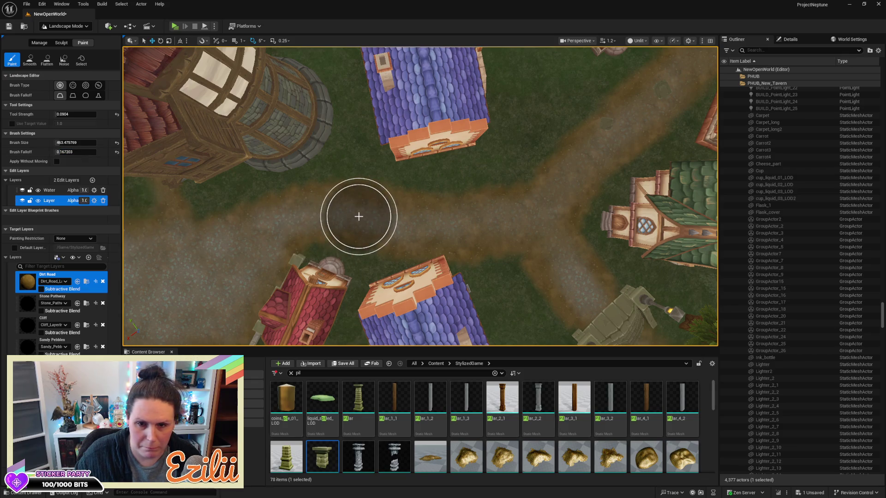
pyautogui.moveTo(462, 229); pyautogui.dragTo(376, 218)
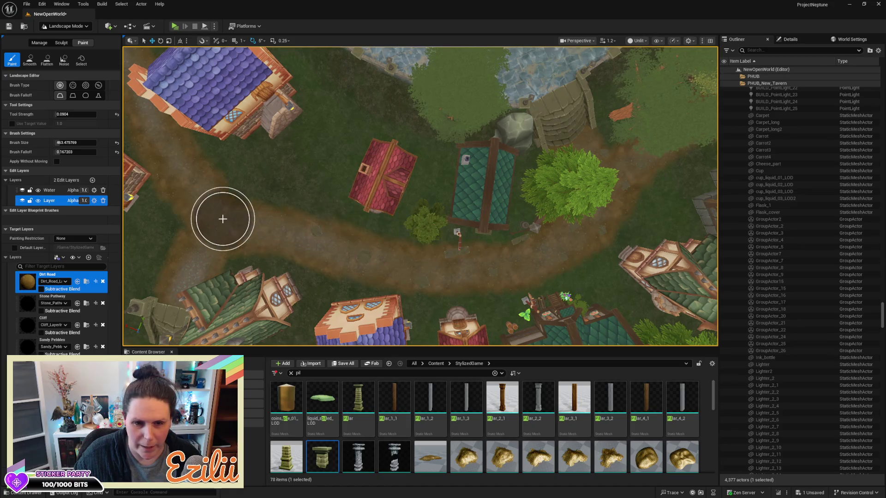
pyautogui.moveTo(261, 221)
pyautogui.mouseDown()
pyautogui.moveTo(350, 251)
pyautogui.moveTo(269, 221)
pyautogui.moveTo(341, 251)
pyautogui.moveTo(533, 268)
pyautogui.mouseUp()
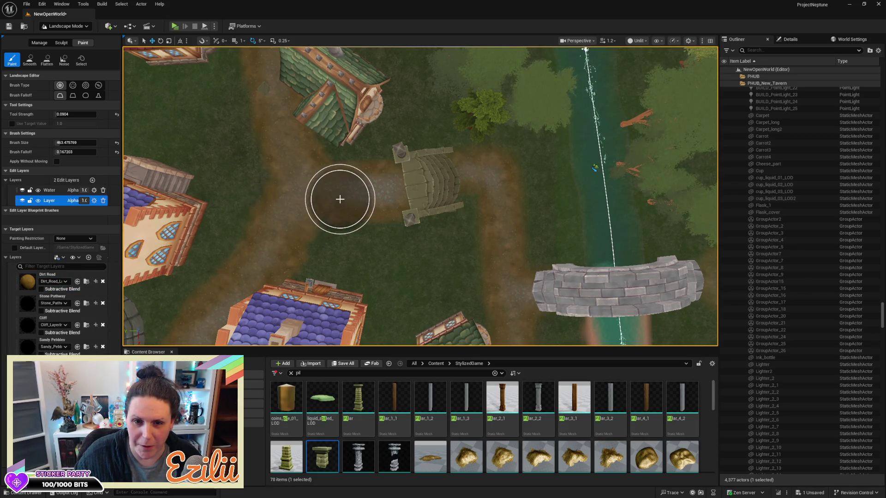
# Step: Fly across the village to the well and paint dirt over the path by the stone arch
pyautogui.press('w')
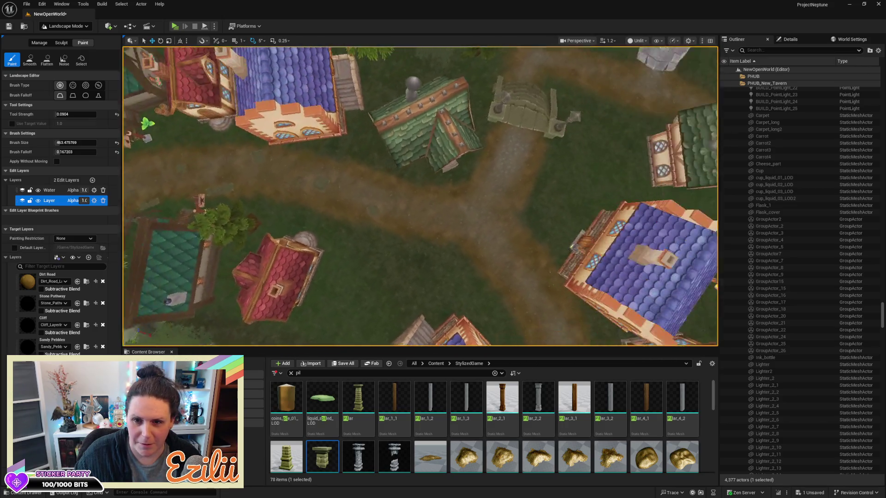
pyautogui.press('w')
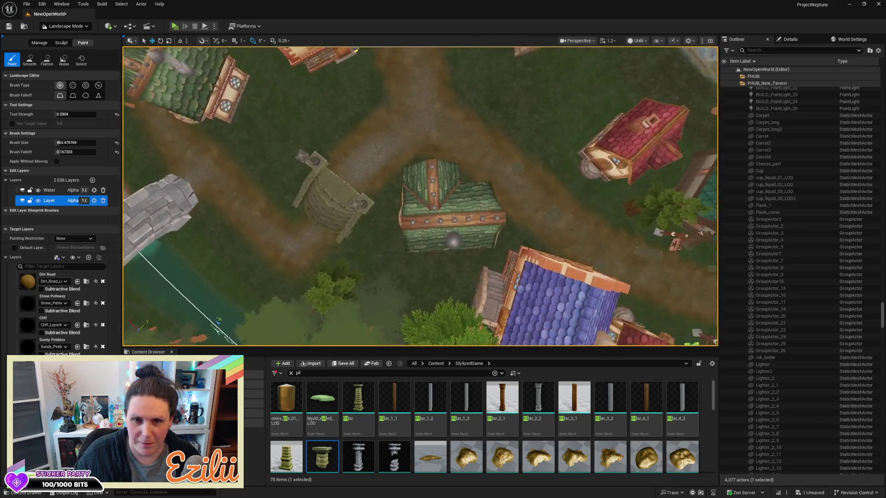
pyautogui.press('w')
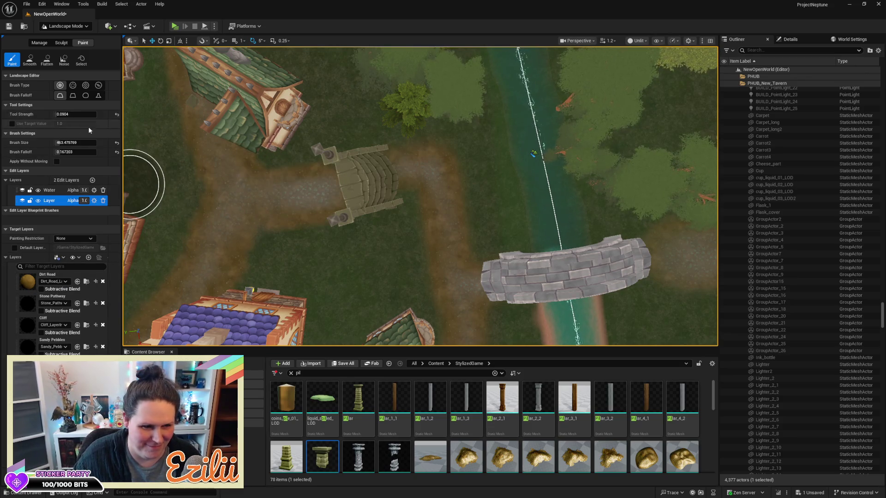
pyautogui.scroll(6, 289, 198)
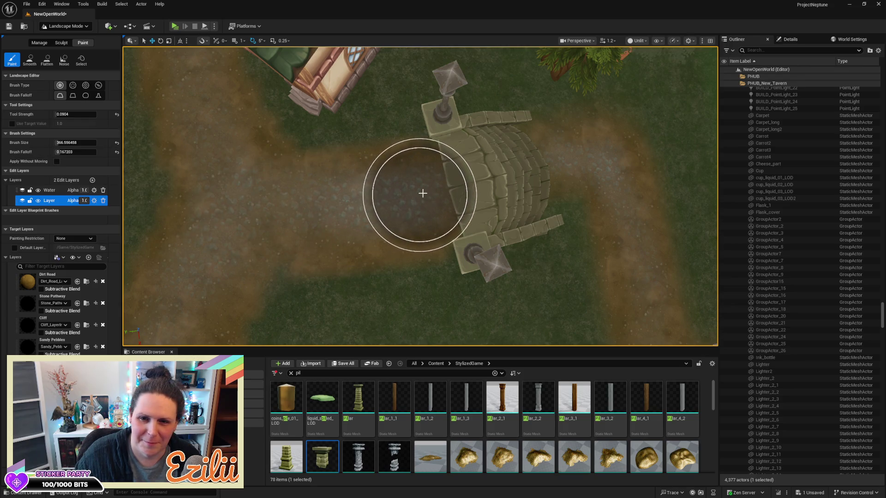
pyautogui.click(310, 203)
pyautogui.moveTo(310, 204)
pyautogui.mouseDown()
pyautogui.moveTo(352, 213)
pyautogui.moveTo(208, 228)
pyautogui.moveTo(427, 197)
pyautogui.mouseUp()
pyautogui.scroll(-5, 427, 198)
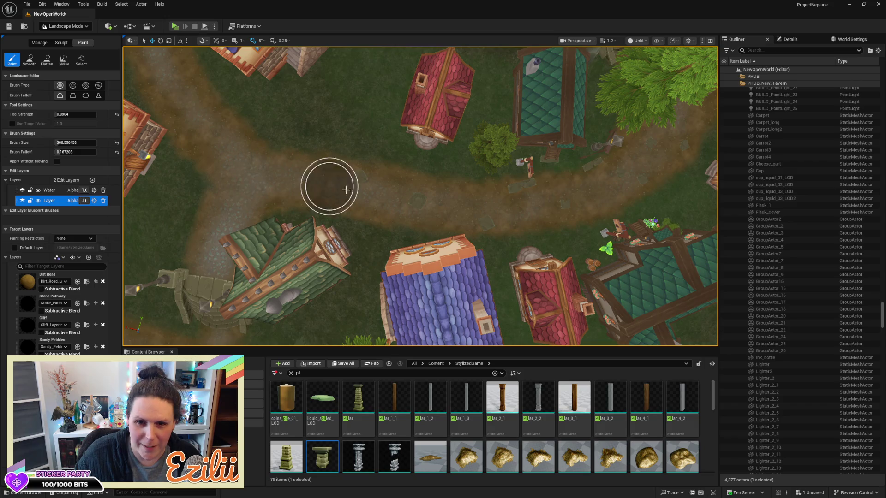
pyautogui.scroll(5, 410, 215)
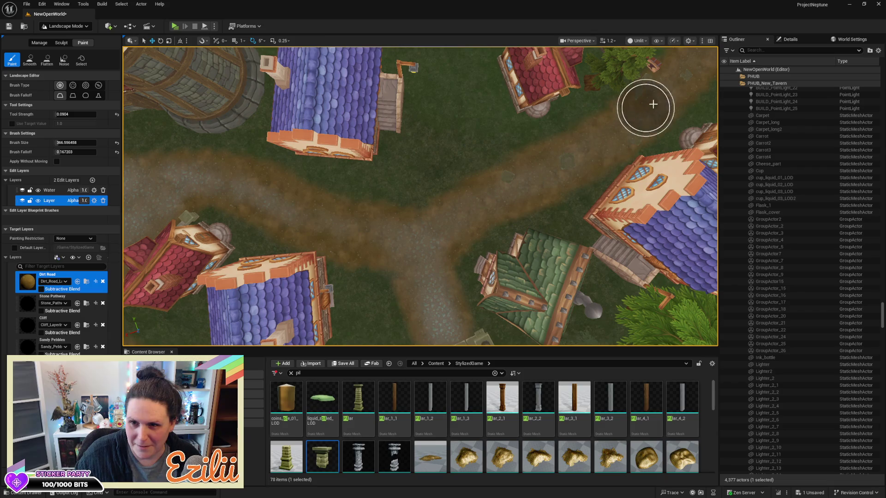
# Step: Pan left across the map and reselect the Dirt Road paint layer
pyautogui.press('a')
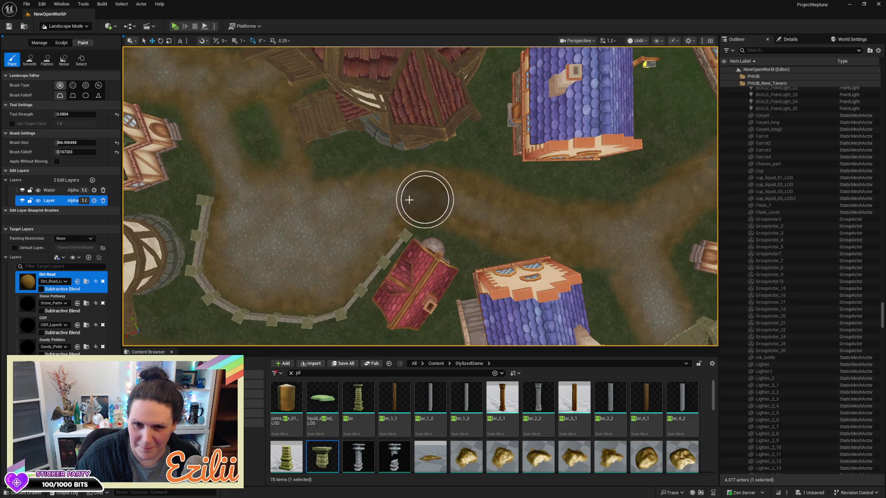
pyautogui.press('a')
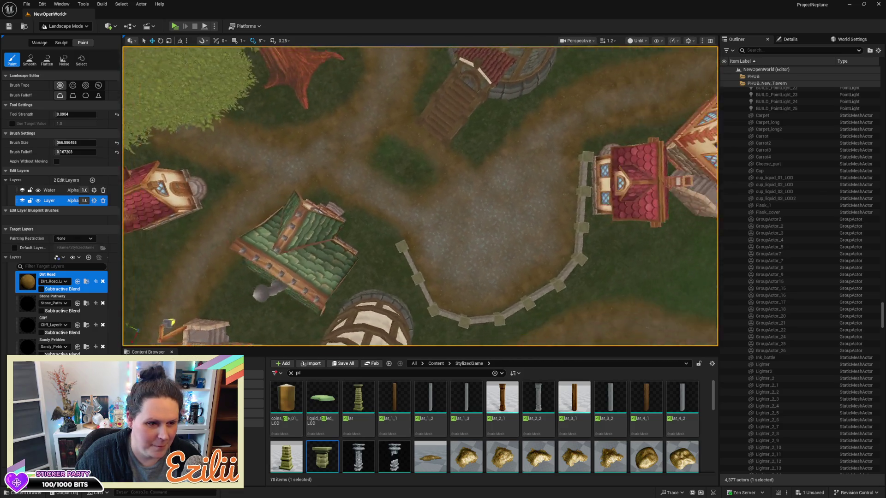
pyautogui.press('a')
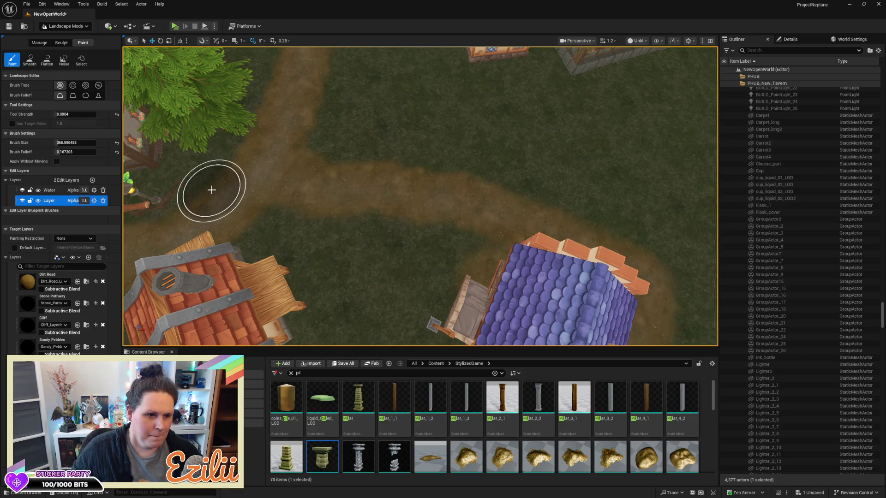
pyautogui.click(25, 286)
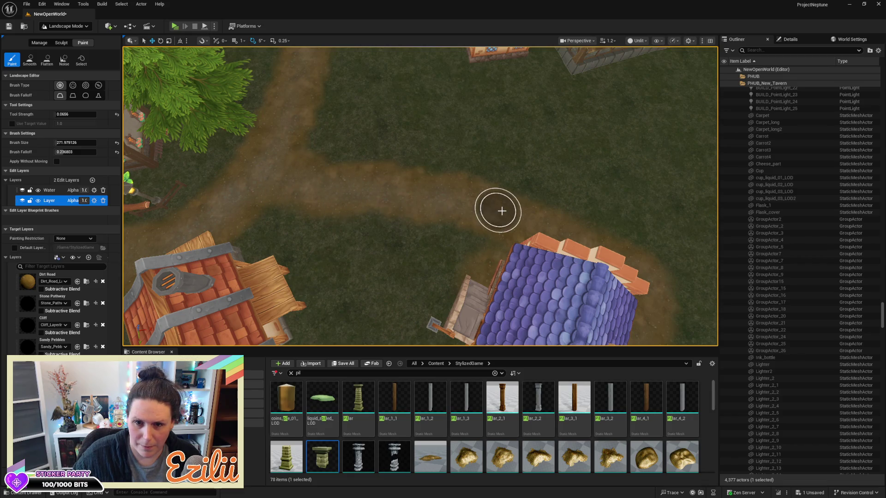
pyautogui.scroll(3, 501, 211)
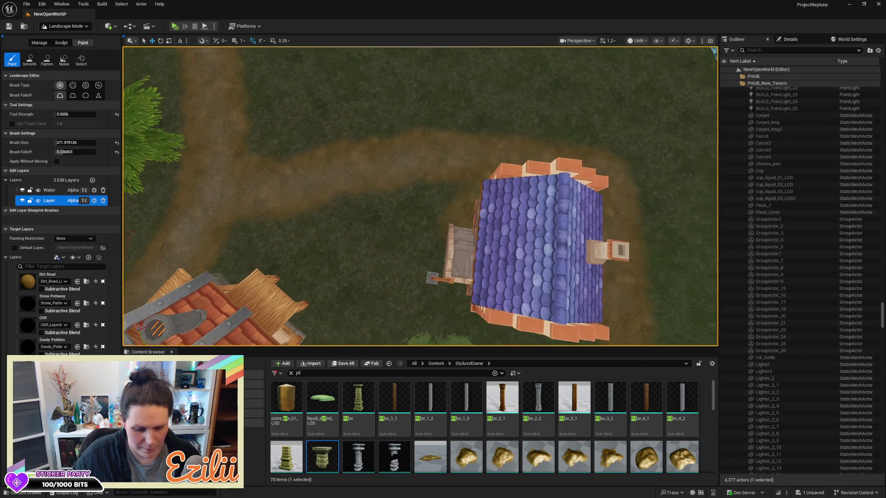
# Step: Paint Dirt Road along the path below the blue-roofed house and across toward the left
pyautogui.moveTo(489, 128)
pyautogui.mouseDown()
pyautogui.moveTo(461, 138)
pyautogui.moveTo(489, 129)
pyautogui.mouseUp()
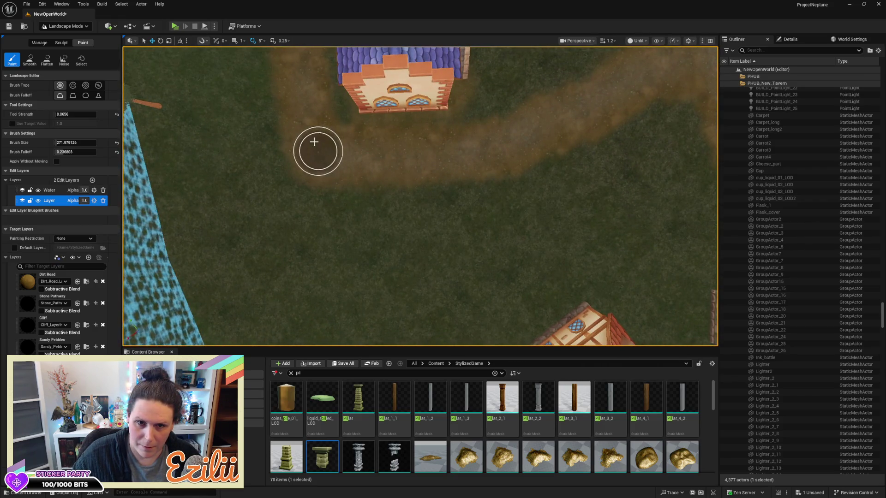
pyautogui.moveTo(472, 163)
pyautogui.mouseDown()
pyautogui.moveTo(452, 152)
pyautogui.moveTo(465, 148)
pyautogui.moveTo(475, 152)
pyautogui.moveTo(319, 182)
pyautogui.mouseUp()
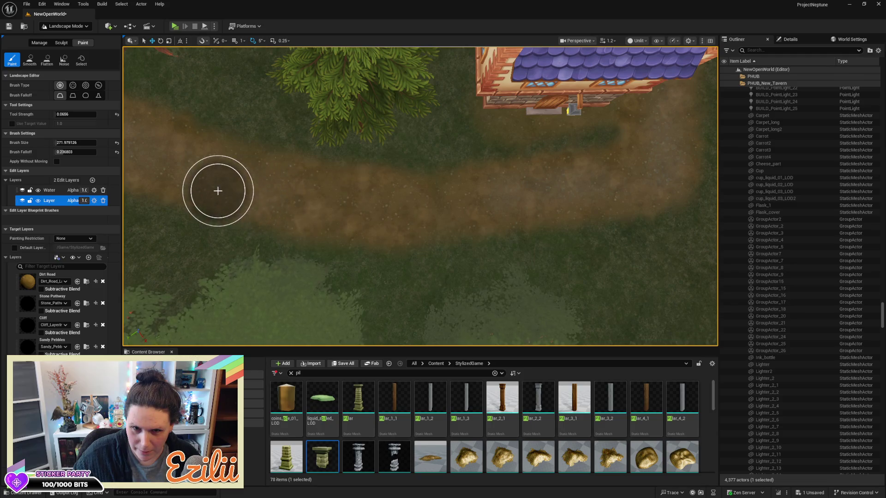
pyautogui.moveTo(528, 198)
pyautogui.mouseDown()
pyautogui.moveTo(479, 199)
pyautogui.moveTo(593, 179)
pyautogui.mouseUp()
pyautogui.moveTo(418, 203)
pyautogui.mouseDown()
pyautogui.moveTo(461, 175)
pyautogui.moveTo(387, 175)
pyautogui.mouseUp()
pyautogui.scroll(-5, 419, 196)
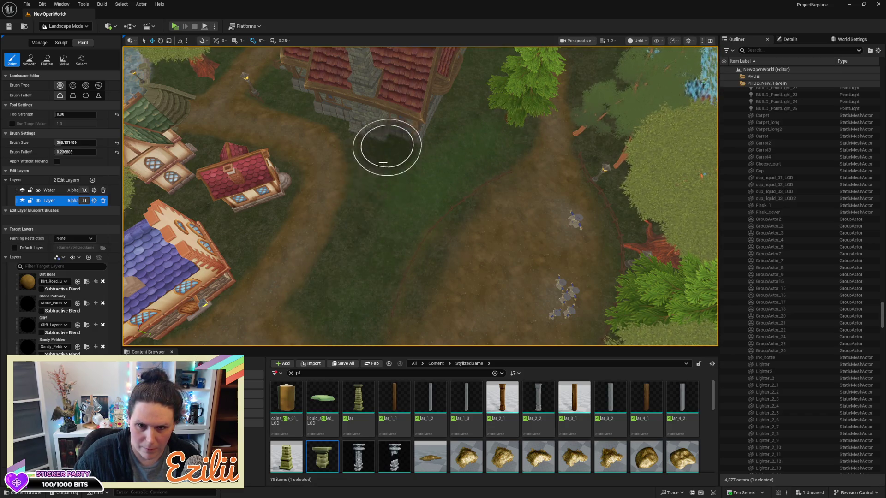
pyautogui.press('s')
pyautogui.press('s')
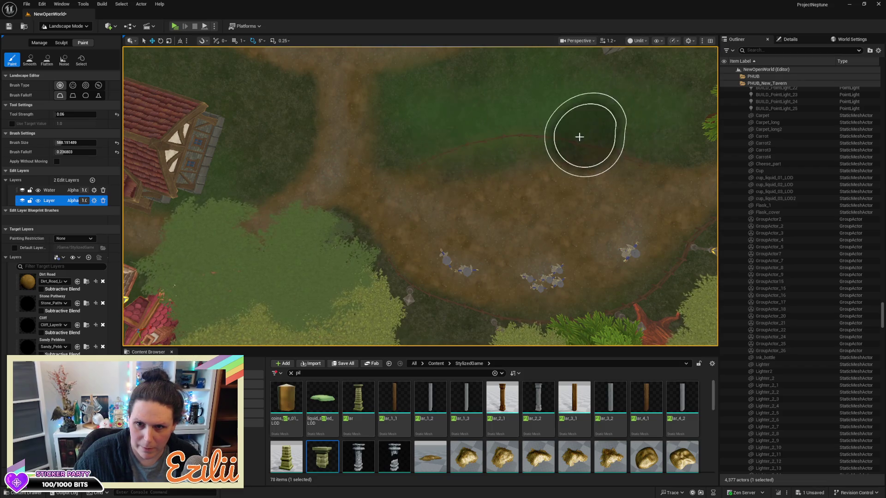
pyautogui.press('s')
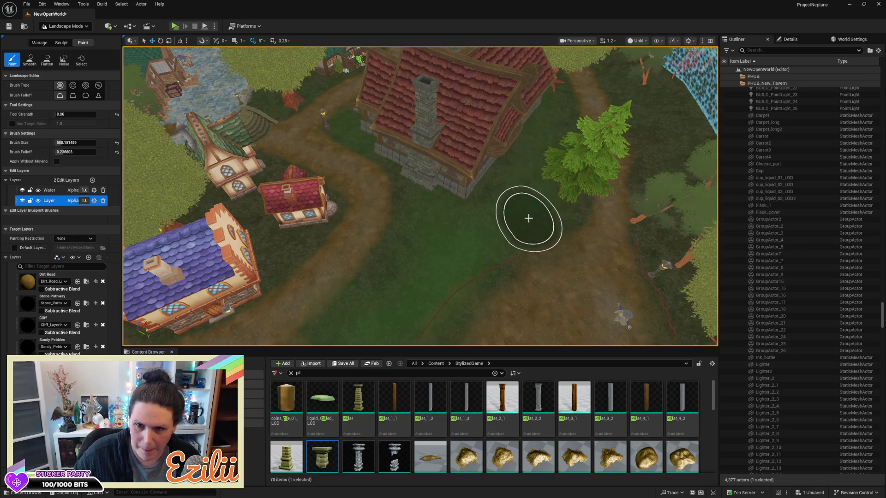
pyautogui.scroll(-5, 528, 217)
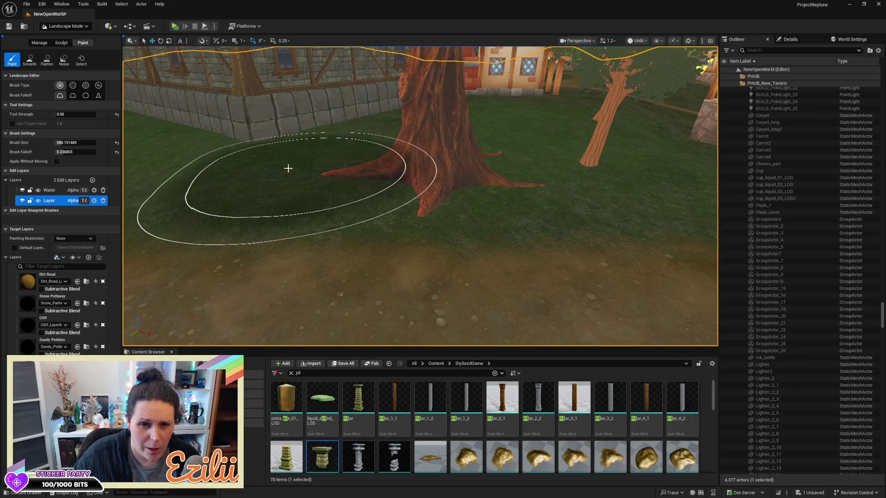
pyautogui.press('s')
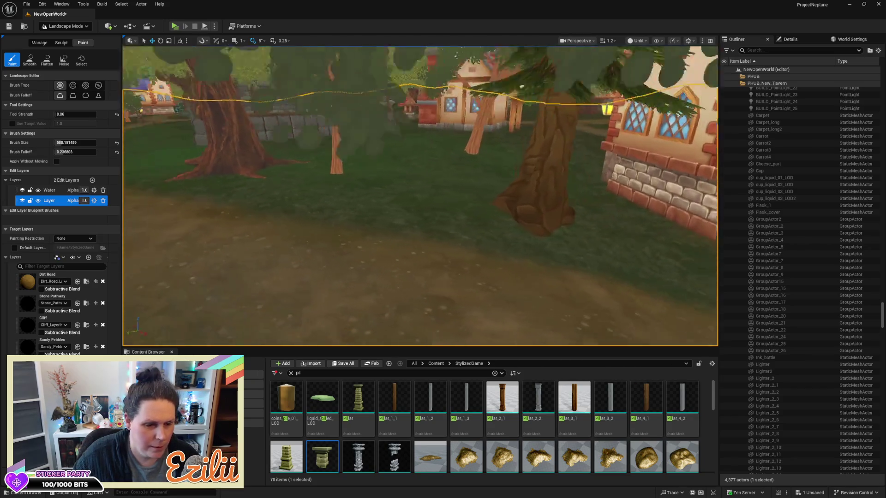
pyautogui.press('w')
pyautogui.press('s')
pyautogui.press('s')
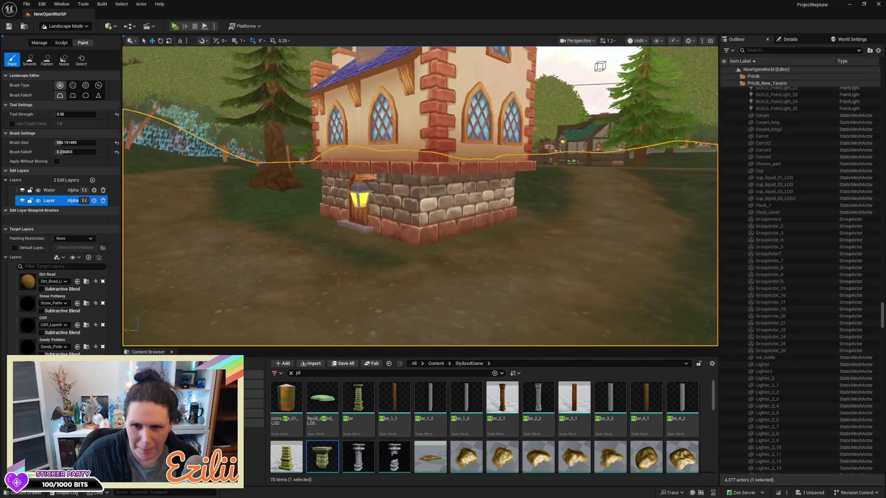
pyautogui.press('w')
pyautogui.press('s')
pyautogui.press('d')
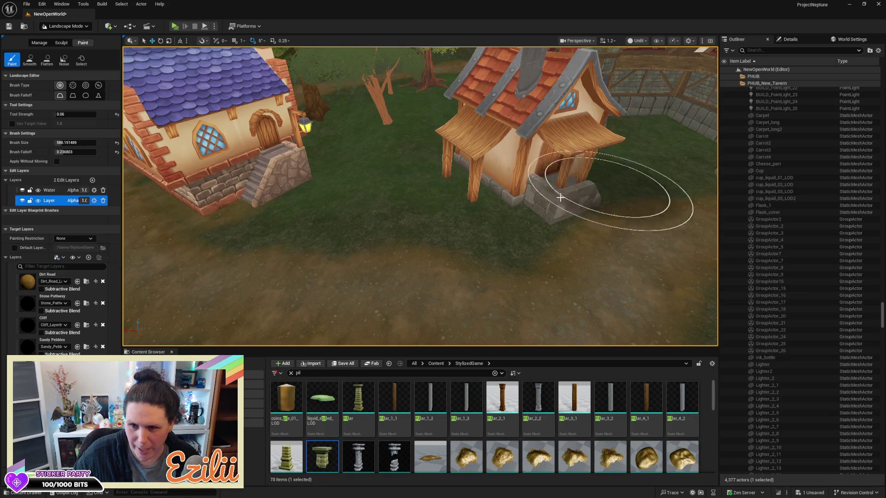
pyautogui.press('s')
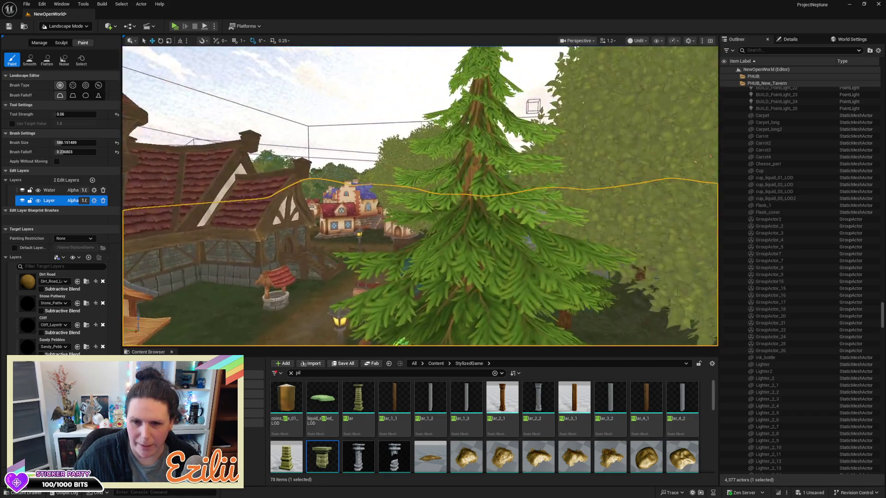
pyautogui.press('w')
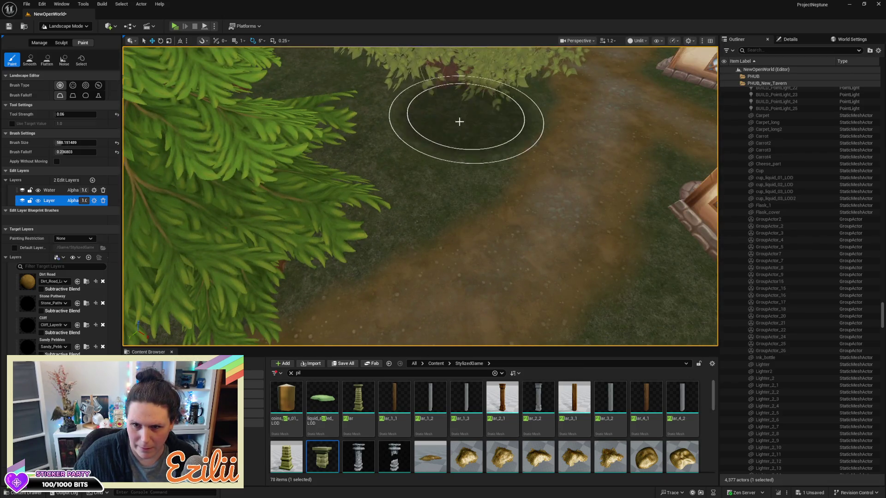
pyautogui.press('s')
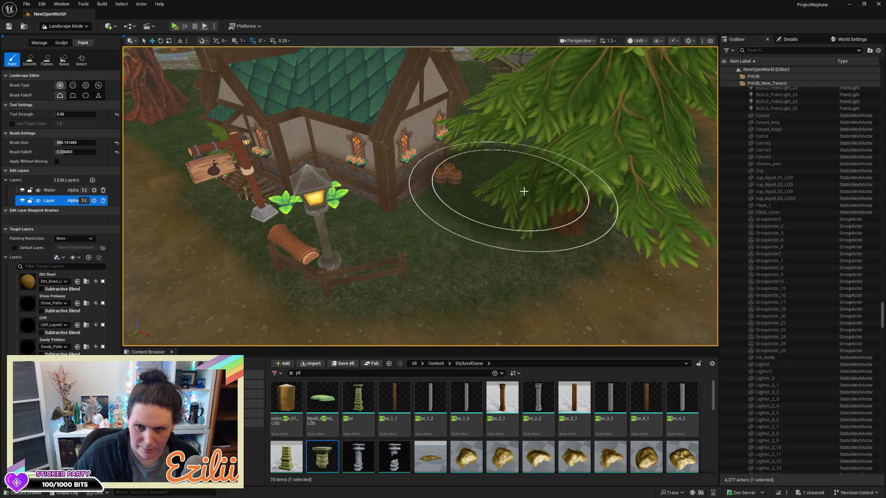
pyautogui.press('a')
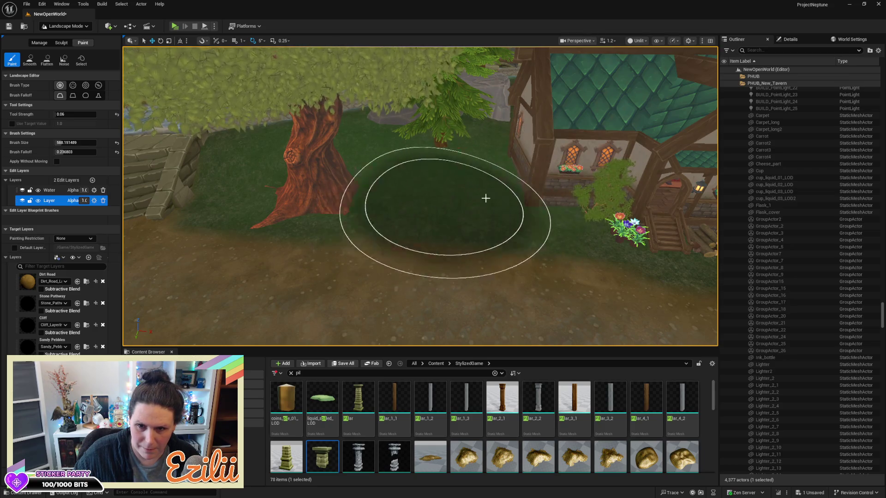
pyautogui.rightClick(318, 192)
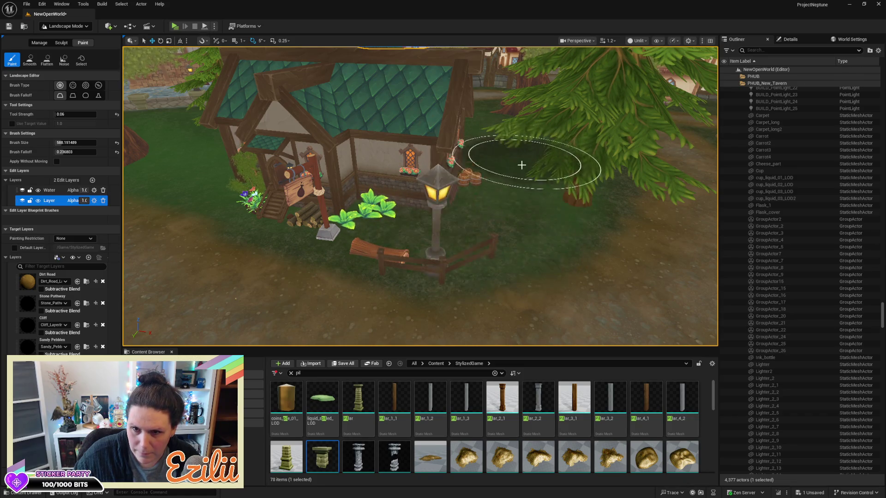
pyautogui.moveTo(517, 195); pyautogui.dragTo(554, 171)
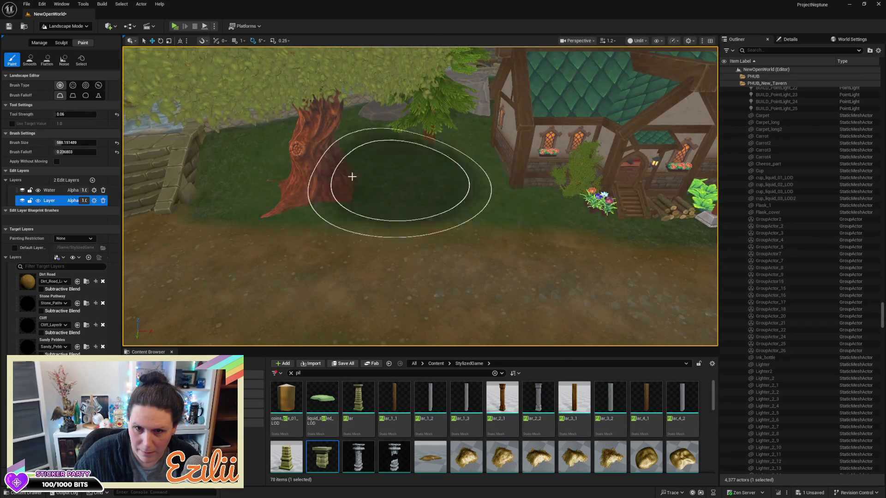
pyautogui.moveTo(310, 184)
pyautogui.mouseDown()
pyautogui.moveTo(267, 194)
pyautogui.moveTo(485, 198)
pyautogui.moveTo(470, 233)
pyautogui.moveTo(451, 211)
pyautogui.mouseUp()
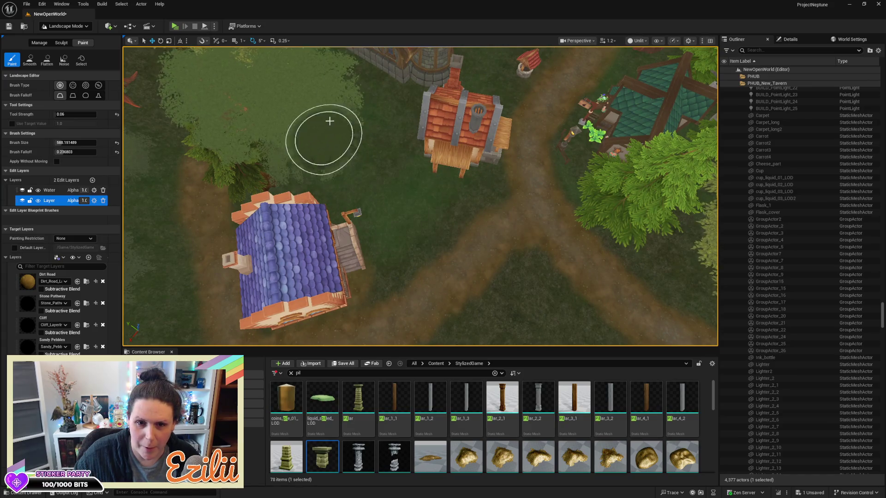
pyautogui.moveTo(421, 221)
pyautogui.mouseDown()
pyautogui.moveTo(477, 190)
pyautogui.moveTo(150, 322)
pyautogui.mouseUp()
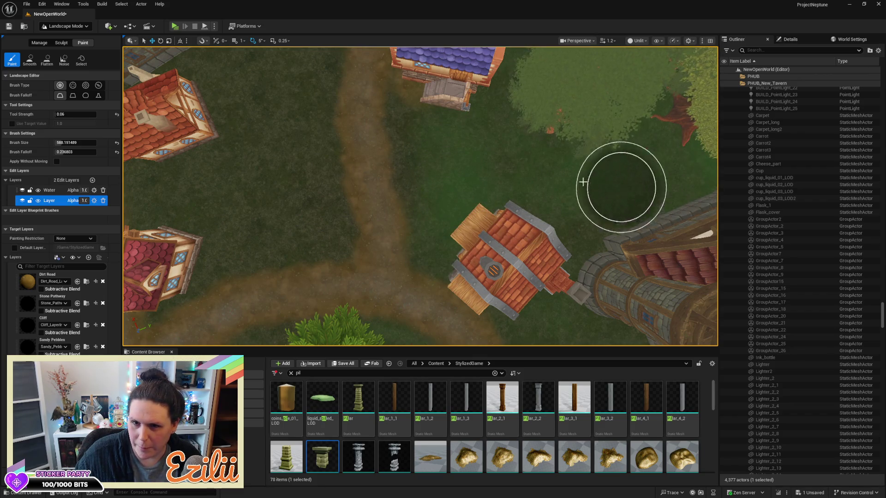
pyautogui.press('w')
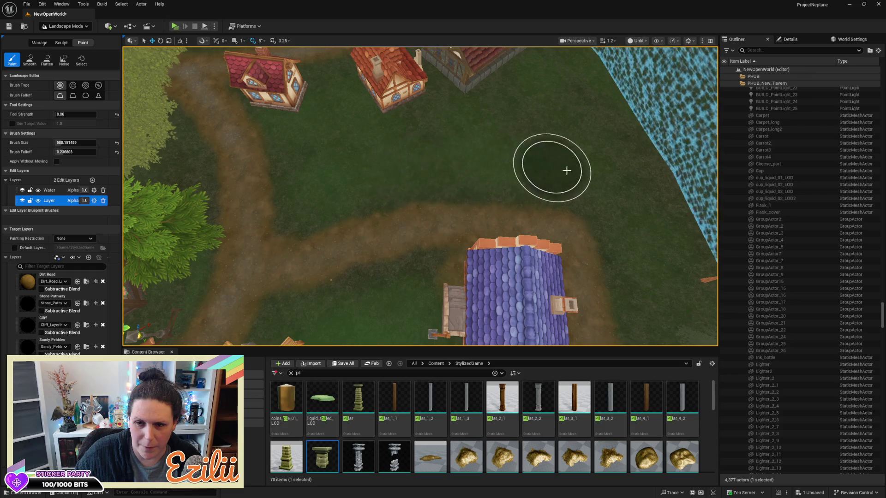
pyautogui.moveTo(504, 128)
pyautogui.mouseDown()
pyautogui.moveTo(369, 129)
pyautogui.moveTo(369, 166)
pyautogui.moveTo(583, 123)
pyautogui.mouseUp()
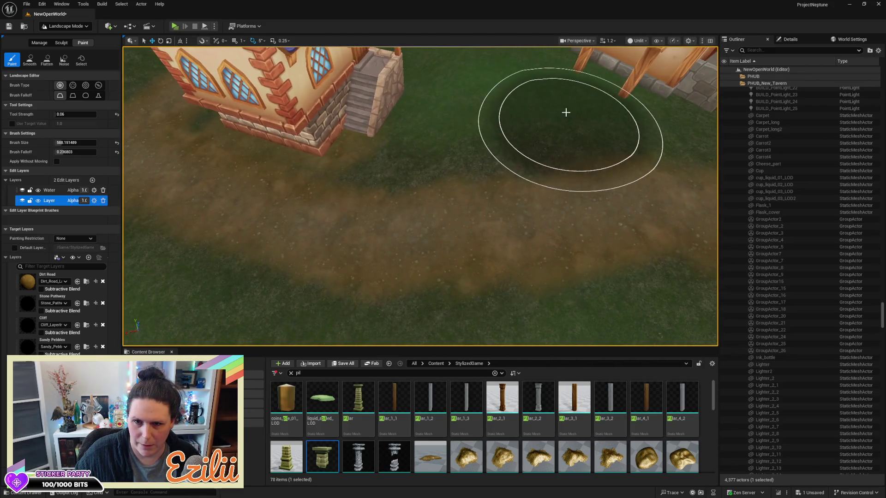
pyautogui.moveTo(379, 137)
pyautogui.mouseDown()
pyautogui.moveTo(444, 120)
pyautogui.moveTo(434, 92)
pyautogui.moveTo(400, 61)
pyautogui.moveTo(392, 79)
pyautogui.mouseUp()
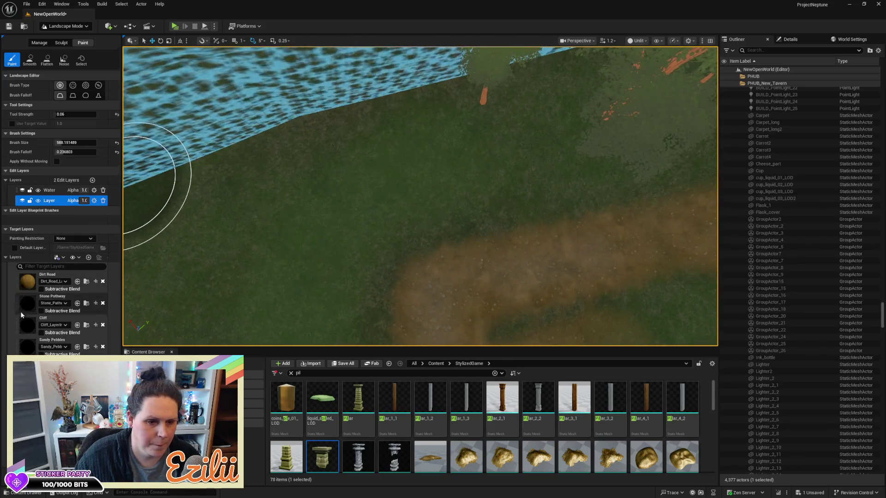
pyautogui.moveTo(128, 186)
pyautogui.mouseDown()
pyautogui.moveTo(140, 172)
pyautogui.moveTo(569, 172)
pyautogui.mouseUp()
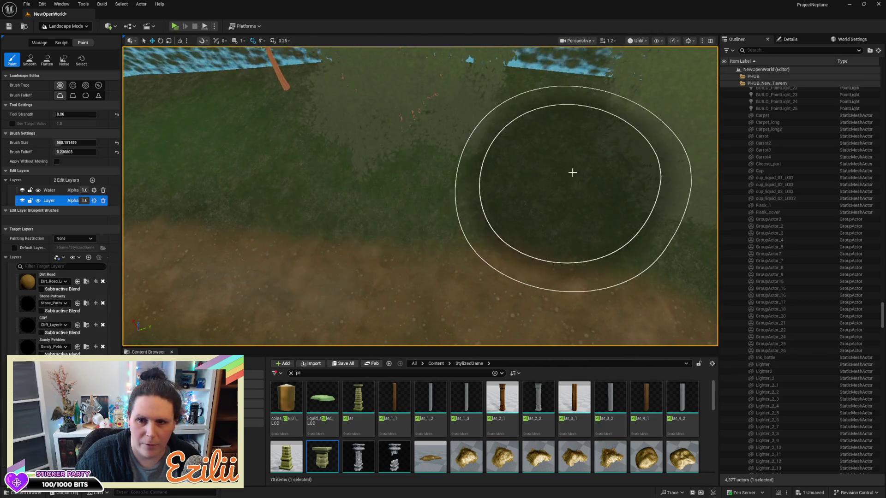
# Step: Survey the paths past the blue- and red-roofed houses, then choose the third brush falloff shape
pyautogui.moveTo(268, 113); pyautogui.dragTo(549, 115)
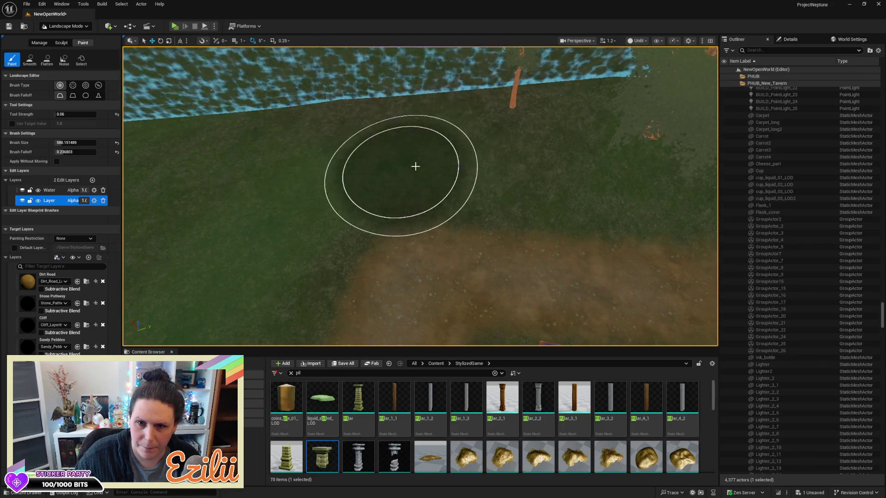
pyautogui.moveTo(364, 158)
pyautogui.mouseDown()
pyautogui.moveTo(365, 184)
pyautogui.moveTo(387, 158)
pyautogui.mouseUp()
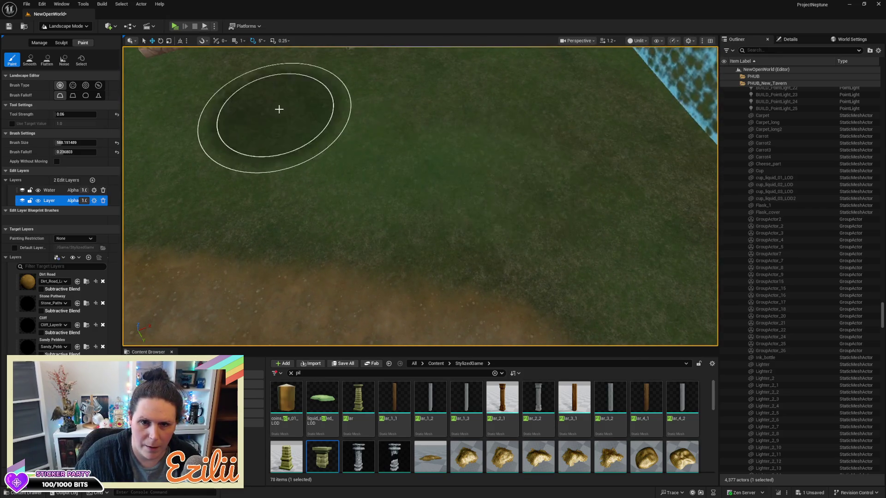
pyautogui.moveTo(371, 103); pyautogui.dragTo(549, 290)
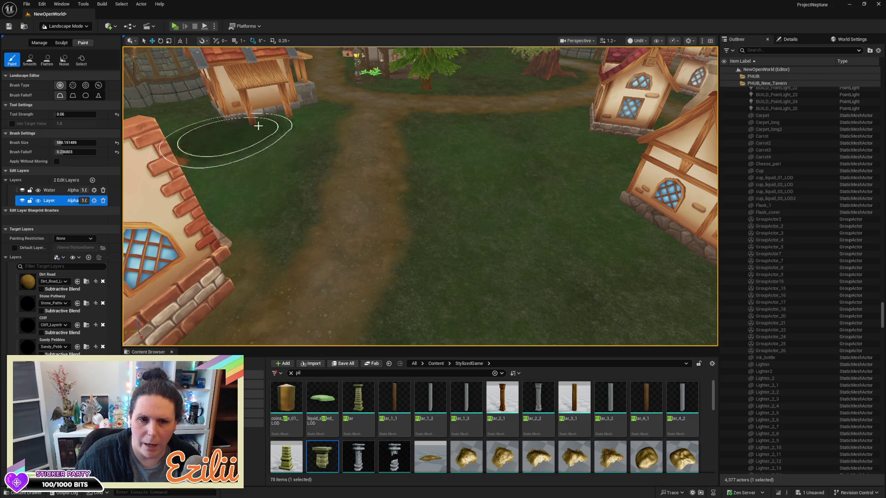
pyautogui.moveTo(289, 172)
pyautogui.mouseDown()
pyautogui.moveTo(316, 167)
pyautogui.moveTo(325, 201)
pyautogui.mouseUp()
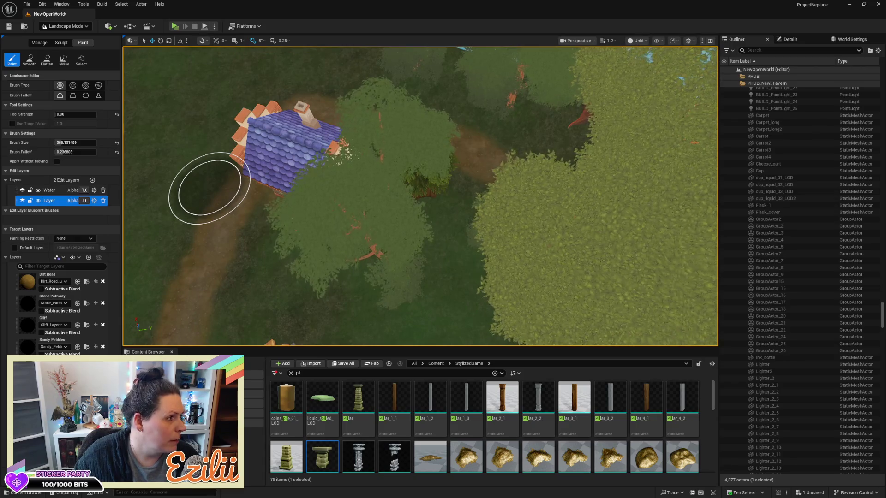
pyautogui.moveTo(325, 200)
pyautogui.mouseDown()
pyautogui.moveTo(334, 234)
pyautogui.moveTo(481, 224)
pyautogui.mouseUp()
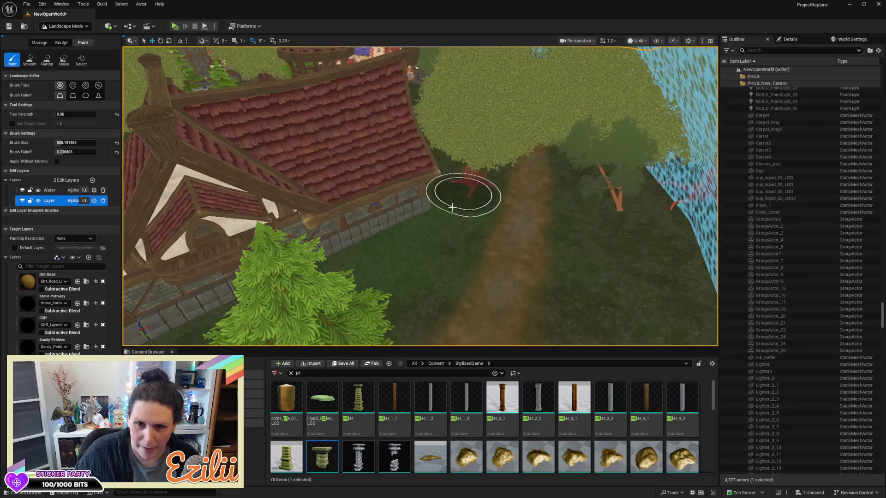
pyautogui.scroll(5, 420, 196)
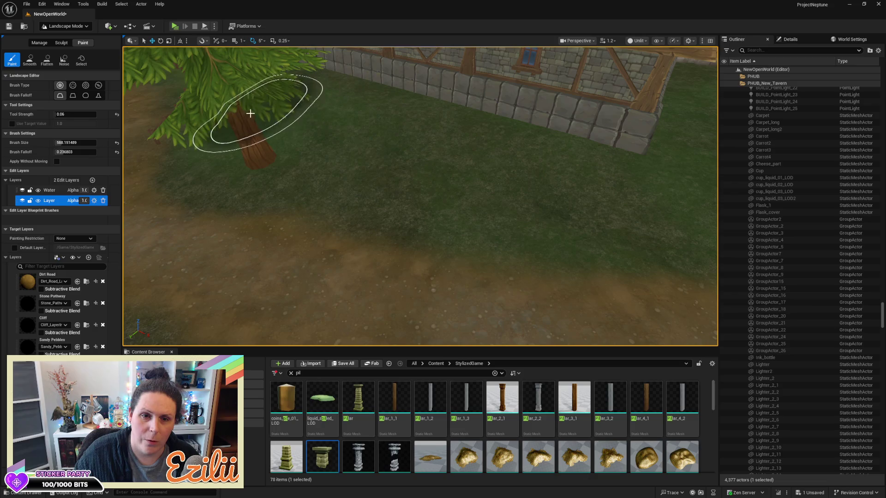
pyautogui.scroll(-5, 455, 144)
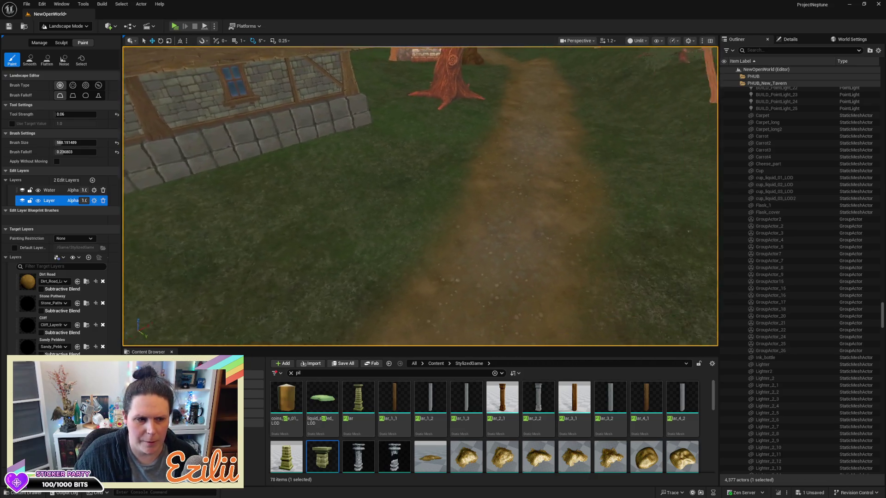
pyautogui.scroll(5, 420, 196)
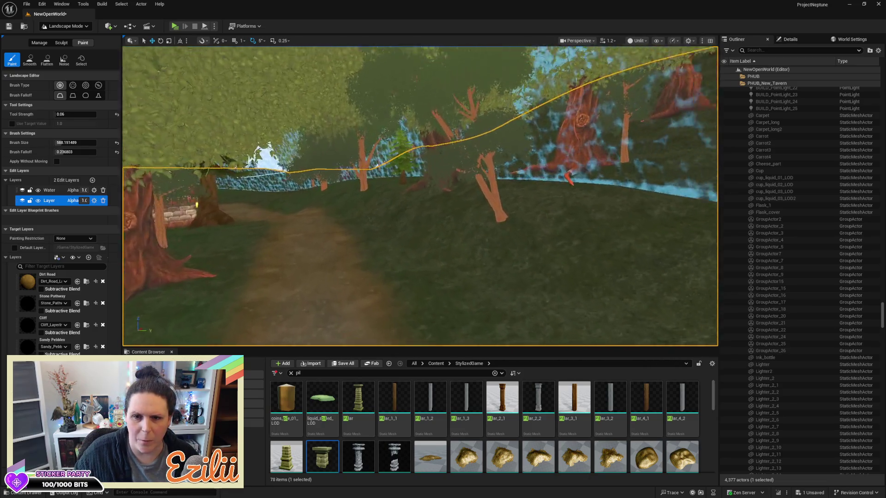
pyautogui.scroll(5, 420, 196)
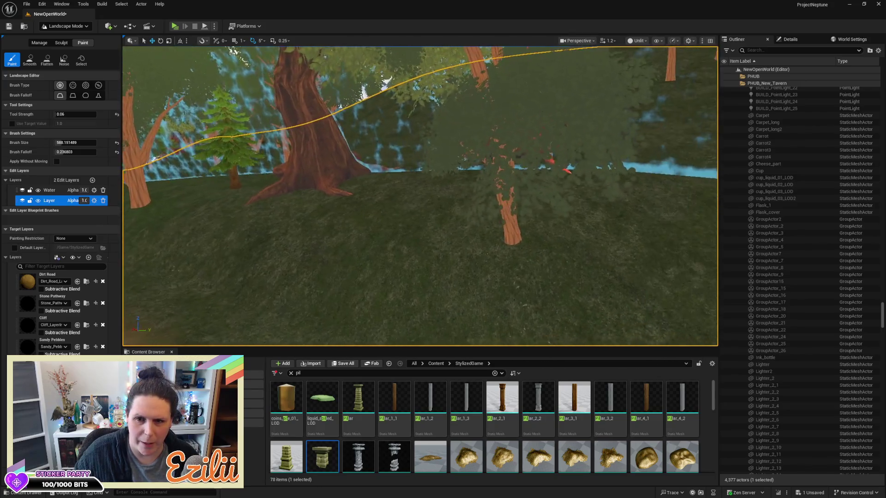
pyautogui.scroll(-3, 420, 196)
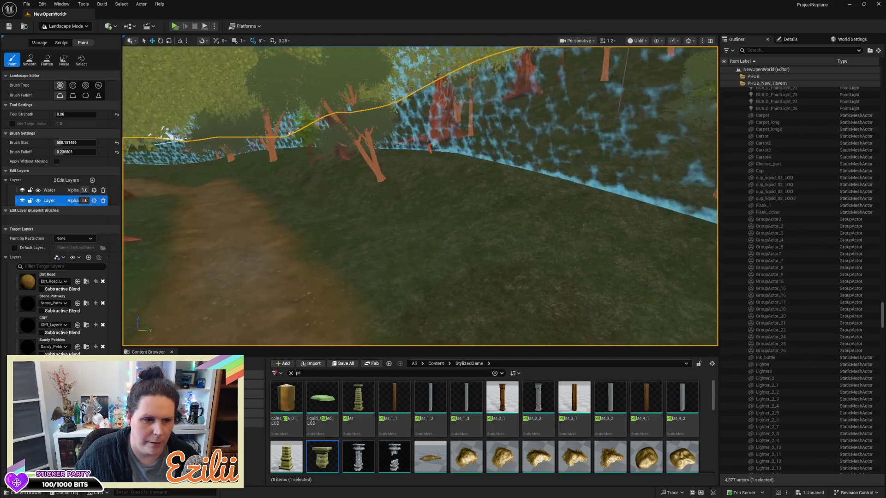
pyautogui.click(85, 95)
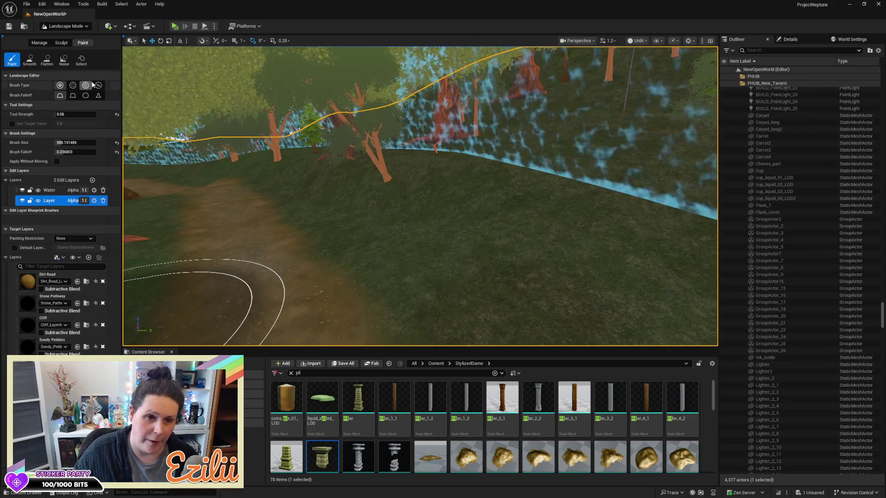
# Step: Switch to Sculpt with brush size about 613 and falloff 0.3144
pyautogui.click(65, 43)
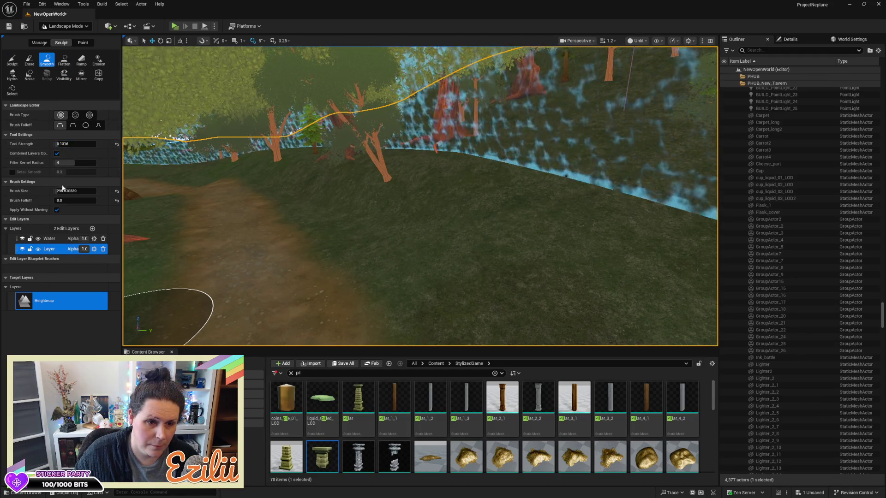
pyautogui.moveTo(61, 189); pyautogui.dragTo(101, 189)
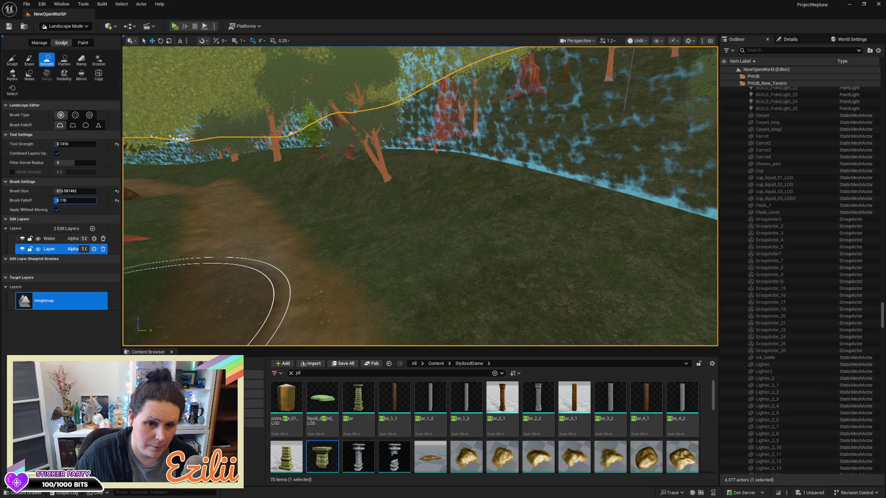
pyautogui.moveTo(73, 201); pyautogui.dragTo(79, 200)
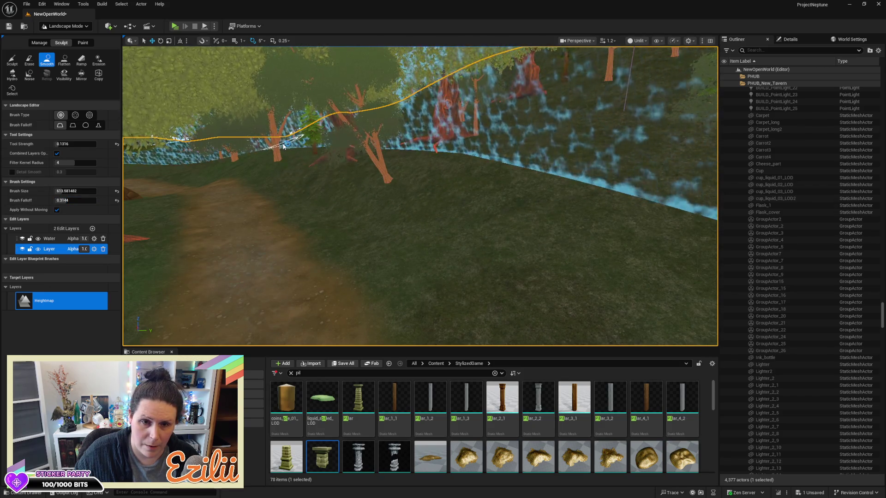
pyautogui.scroll(5, 458, 277)
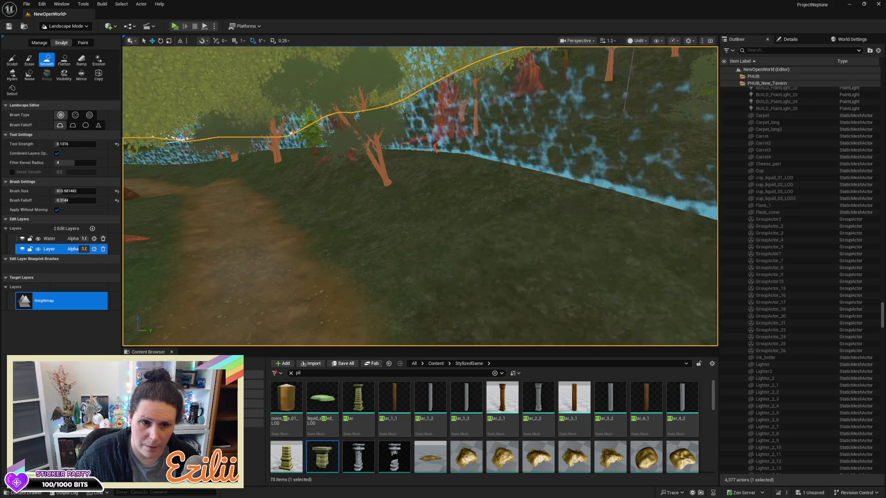
pyautogui.scroll(10, 320, 267)
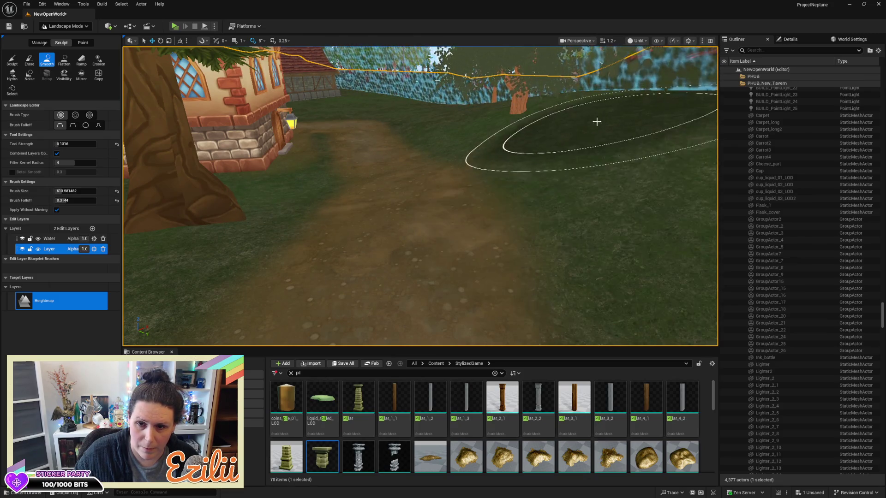
pyautogui.scroll(5, 558, 154)
pyautogui.scroll(-3, 420, 196)
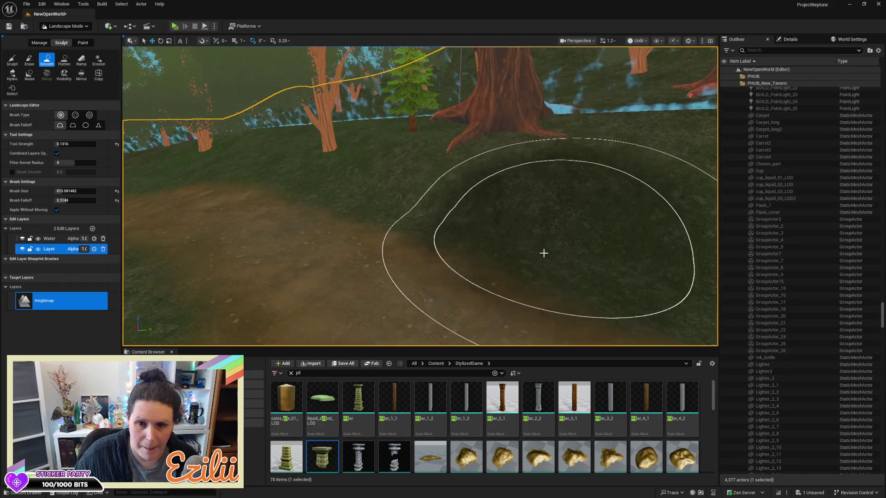
pyautogui.scroll(3, 558, 237)
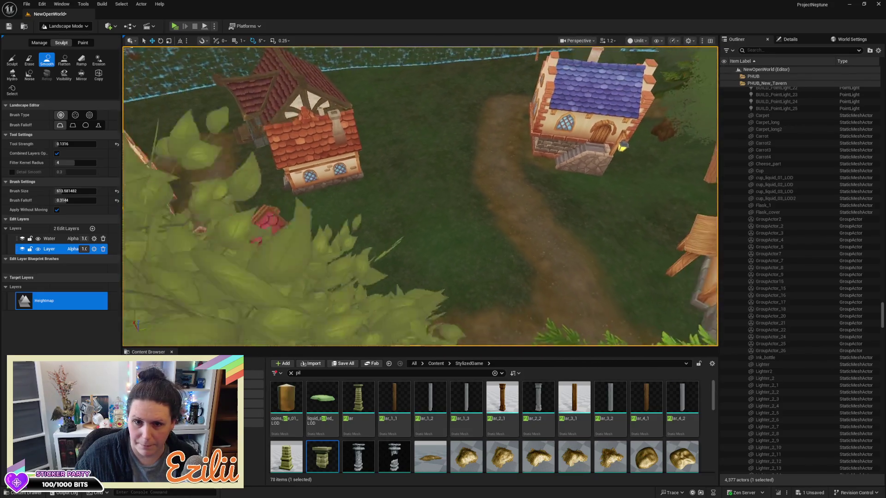
# Step: Flatten the bumpy ground beside the red-roofed house, then return to Selection Mode
pyautogui.press('w')
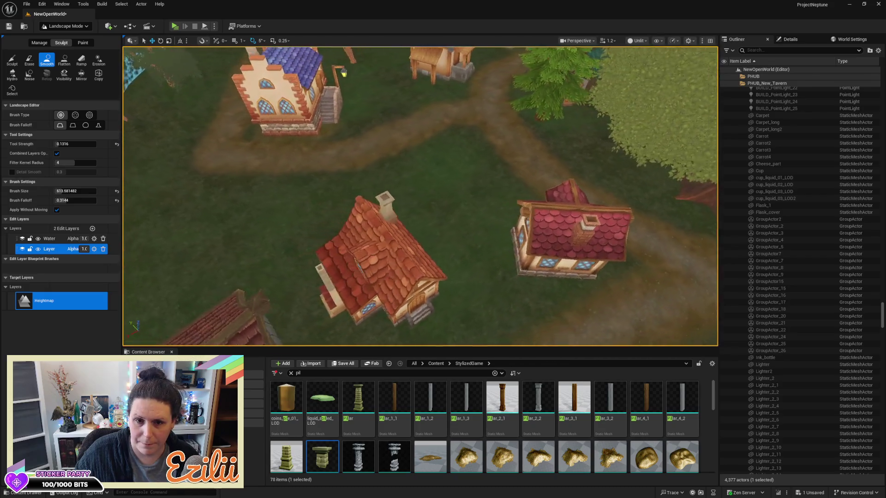
pyautogui.press('s')
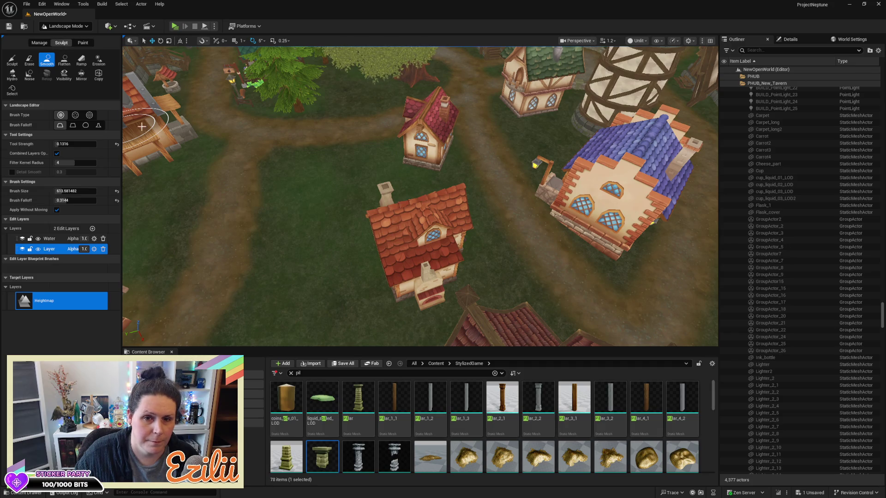
pyautogui.click(64, 60)
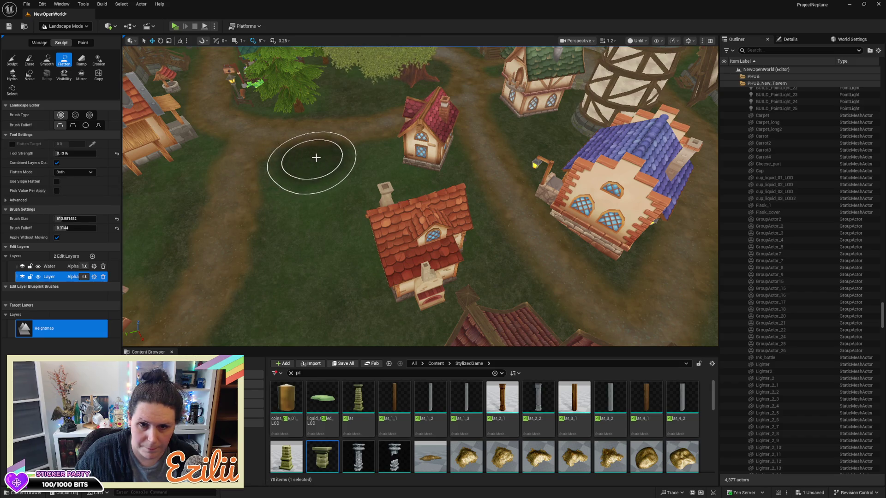
pyautogui.moveTo(343, 156)
pyautogui.mouseDown()
pyautogui.moveTo(323, 191)
pyautogui.moveTo(277, 227)
pyautogui.moveTo(279, 184)
pyautogui.moveTo(192, 194)
pyautogui.moveTo(226, 150)
pyautogui.moveTo(278, 156)
pyautogui.mouseUp()
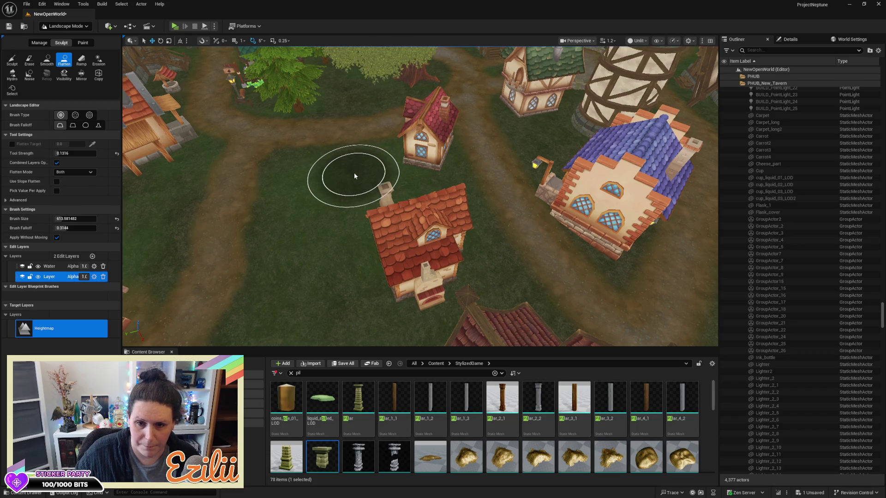
pyautogui.click(65, 26)
pyautogui.click(60, 38)
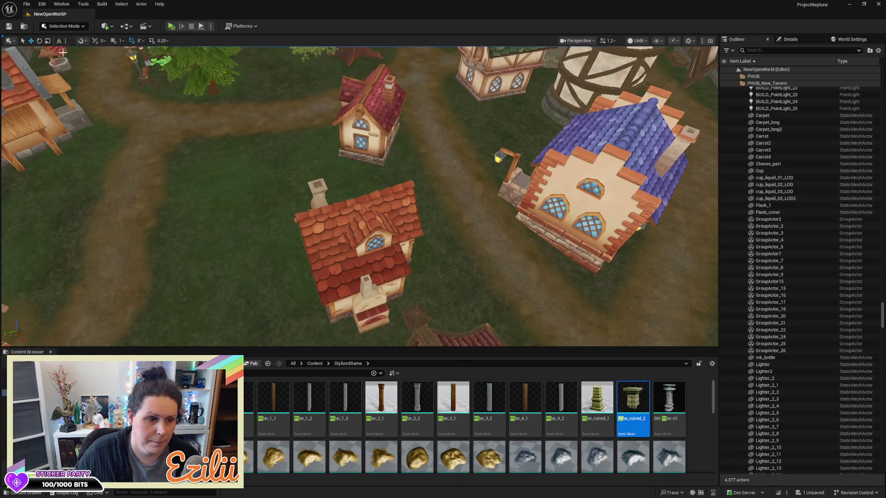
# Step: Save the map and move the red-roofed house up and to the left
pyautogui.hotkey('ctrl', 's')
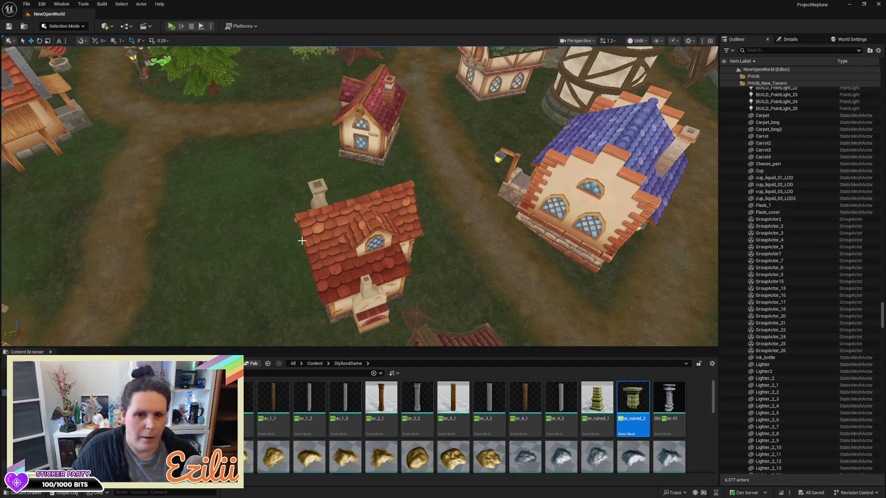
pyautogui.click(350, 236)
pyautogui.moveTo(367, 283)
pyautogui.mouseDown()
pyautogui.moveTo(297, 247)
pyautogui.moveTo(239, 189)
pyautogui.mouseUp()
# Step: Sink the tan house slightly into the ground and rotate it to -50 degrees
pyautogui.moveTo(323, 207); pyautogui.dragTo(415, 208)
pyautogui.moveTo(360, 194); pyautogui.dragTo(342, 77)
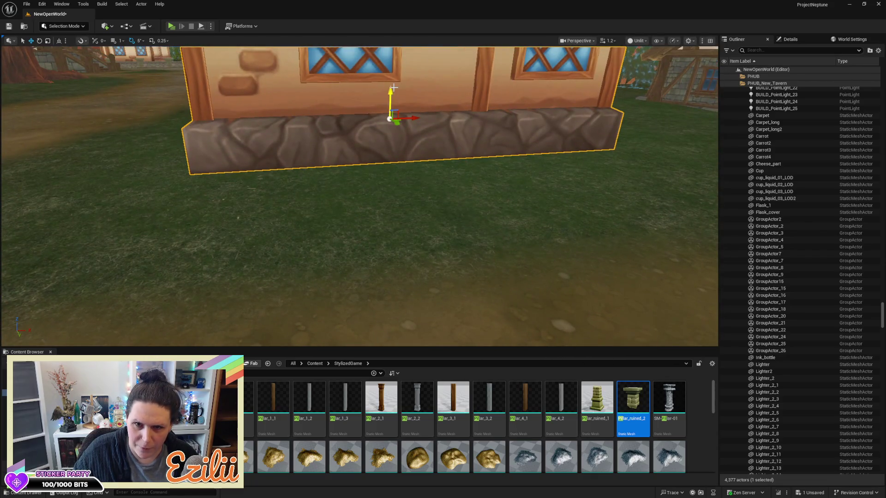
pyautogui.moveTo(392, 89)
pyautogui.mouseDown()
pyautogui.moveTo(400, 125)
pyautogui.moveTo(378, 138)
pyautogui.moveTo(406, 83)
pyautogui.moveTo(246, 252)
pyautogui.mouseUp()
pyautogui.press('e')
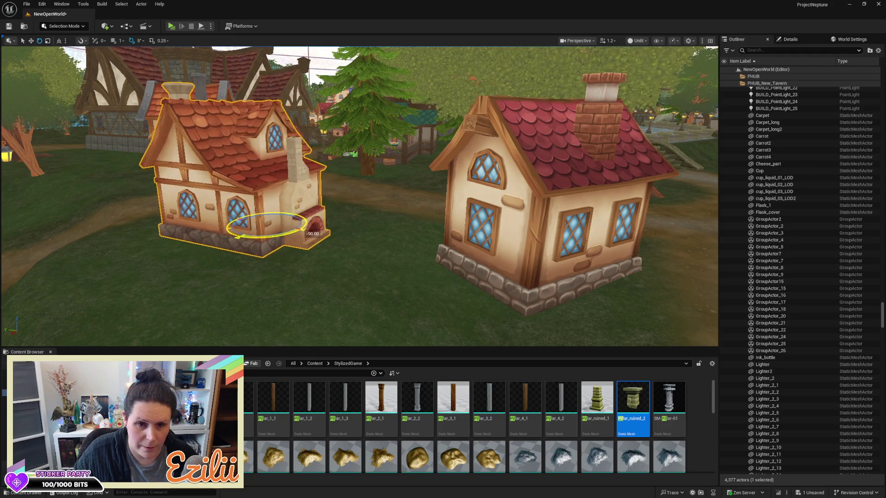
pyautogui.moveTo(246, 252); pyautogui.dragTo(184, 249)
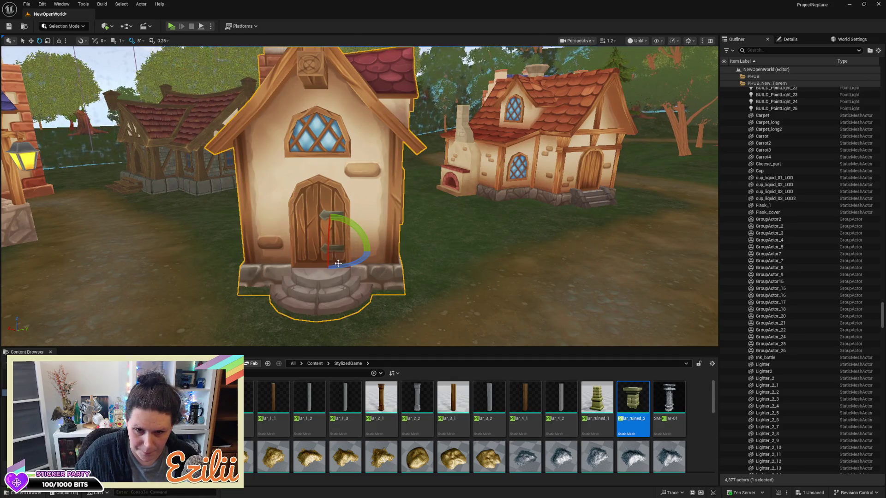
pyautogui.moveTo(290, 253); pyautogui.dragTo(283, 255)
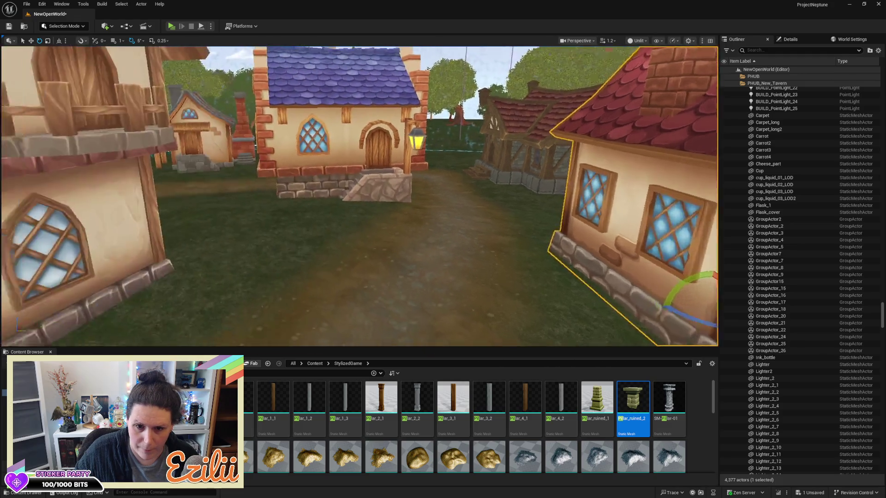
pyautogui.moveTo(425, 266); pyautogui.dragTo(424, 266)
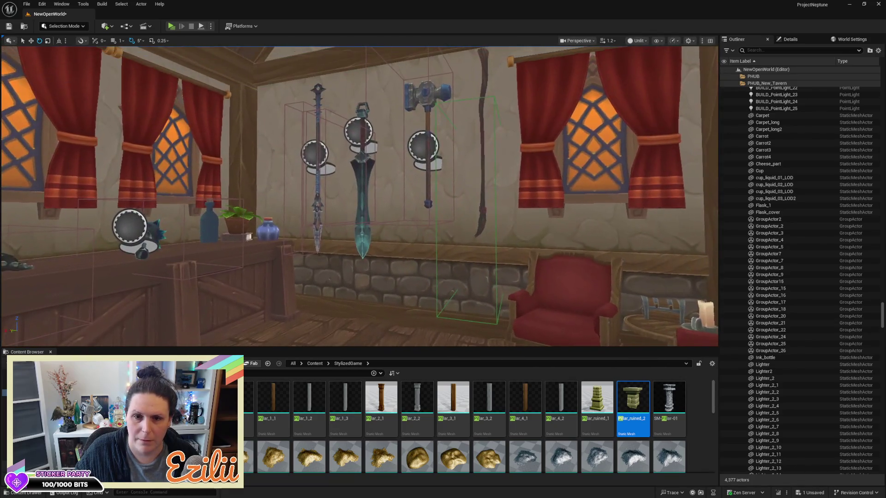
# Step: Fly out to an overhead view of the village and save the NewOpenWorld map with Ctrl+S
pyautogui.moveTo(425, 266); pyautogui.dragTo(425, 266)
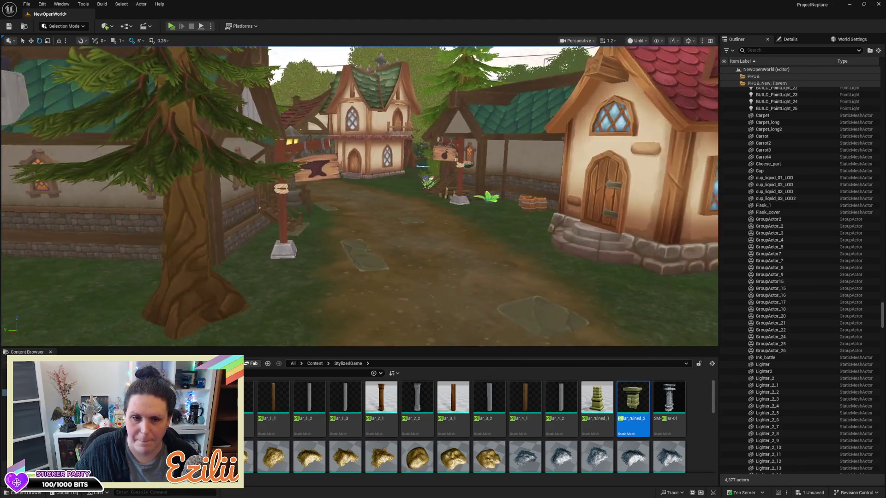
pyautogui.moveTo(426, 258); pyautogui.dragTo(426, 258)
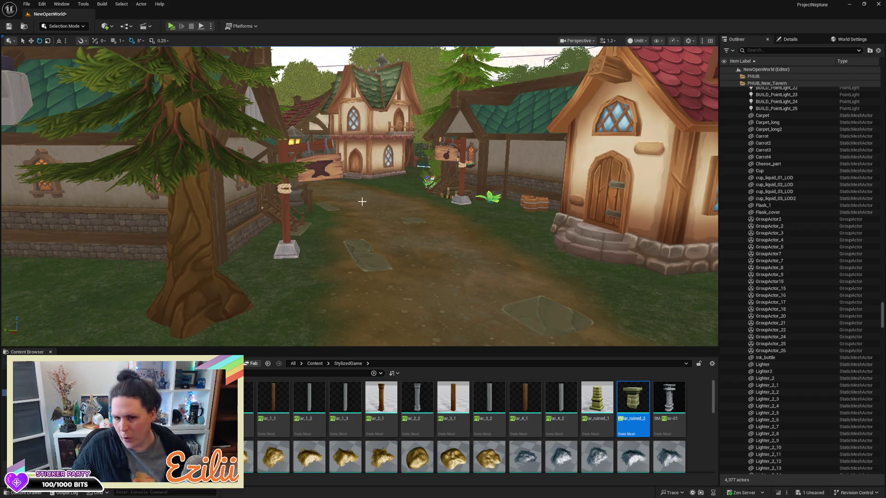
pyautogui.moveTo(433, 193)
pyautogui.mouseDown()
pyautogui.moveTo(433, 221)
pyautogui.moveTo(420, 231)
pyautogui.mouseUp()
pyautogui.scroll(-10, 358, 196)
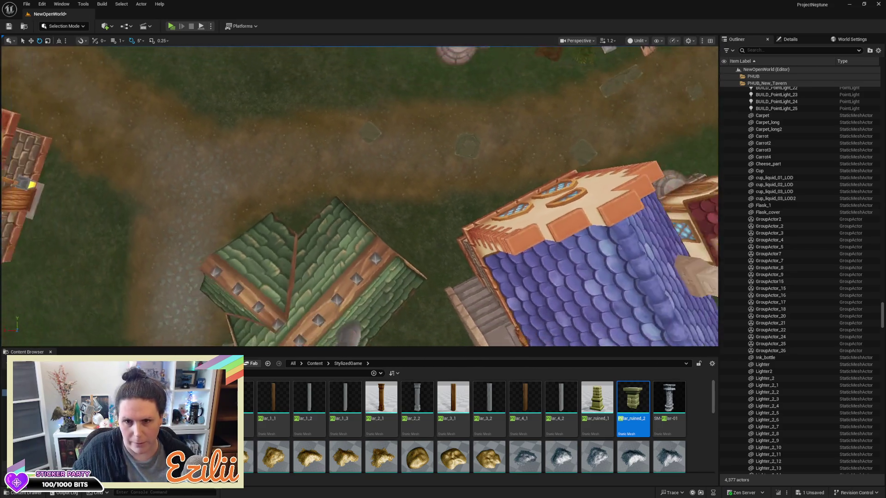
pyautogui.moveTo(436, 98); pyautogui.dragTo(404, 103)
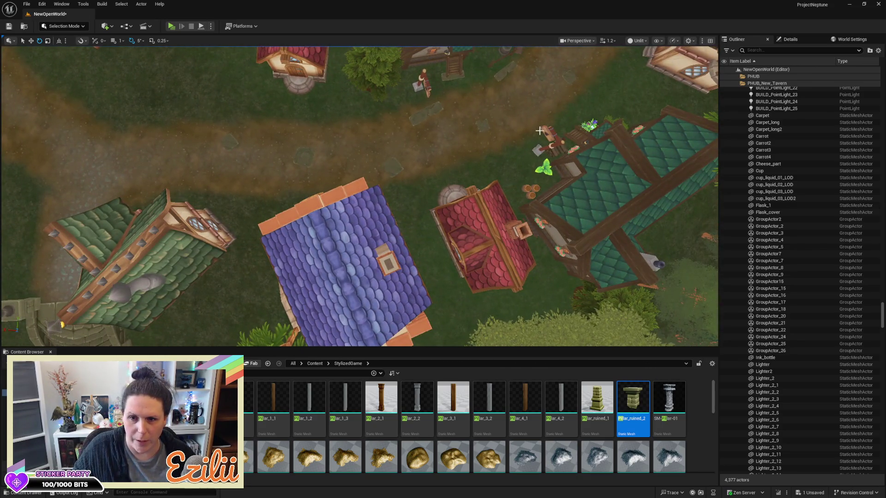
pyautogui.moveTo(514, 136); pyautogui.dragTo(462, 141)
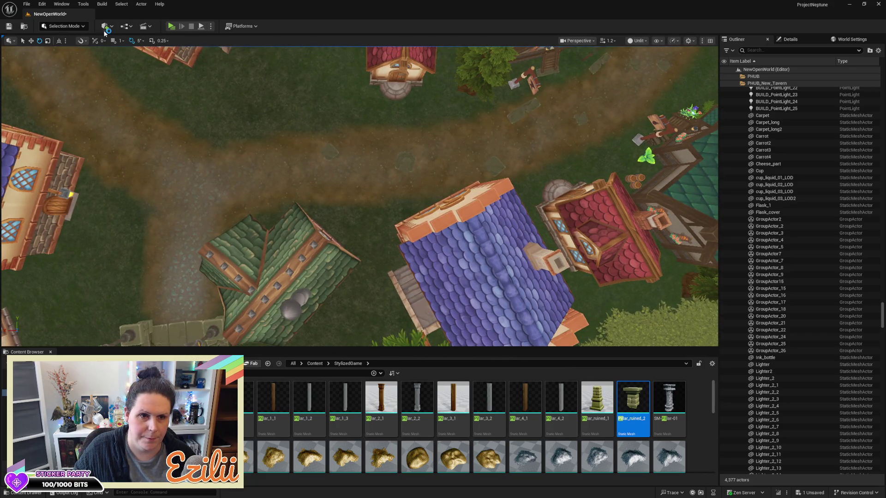
pyautogui.hotkey('ctrl', 's')
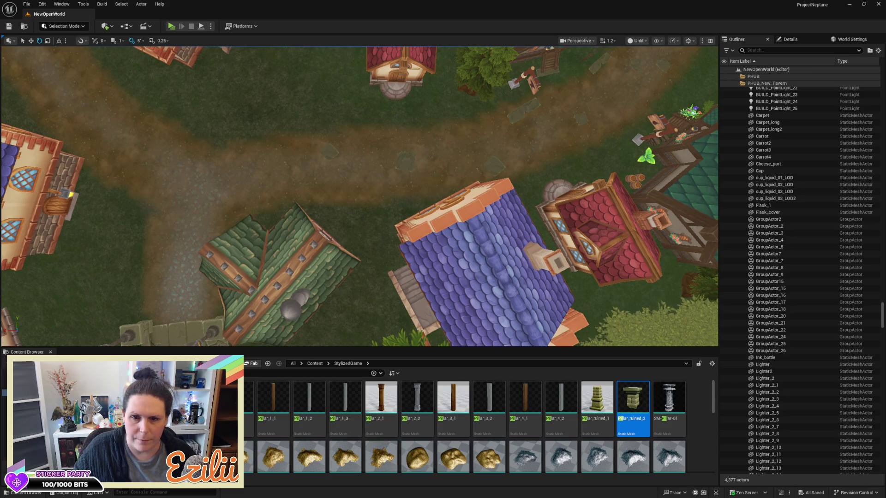
# Step: Delete six stray props on the road, cancelling the prompt to delete the landscape
pyautogui.click(397, 171)
pyautogui.press('Delete')
pyautogui.click(332, 155)
pyautogui.press('Delete')
pyautogui.click(494, 164)
pyautogui.press('Delete')
pyautogui.click(523, 110)
pyautogui.press('Delete')
pyautogui.click(587, 115)
pyautogui.click(583, 117)
pyautogui.press('Delete')
pyautogui.click(583, 118)
pyautogui.press('Delete')
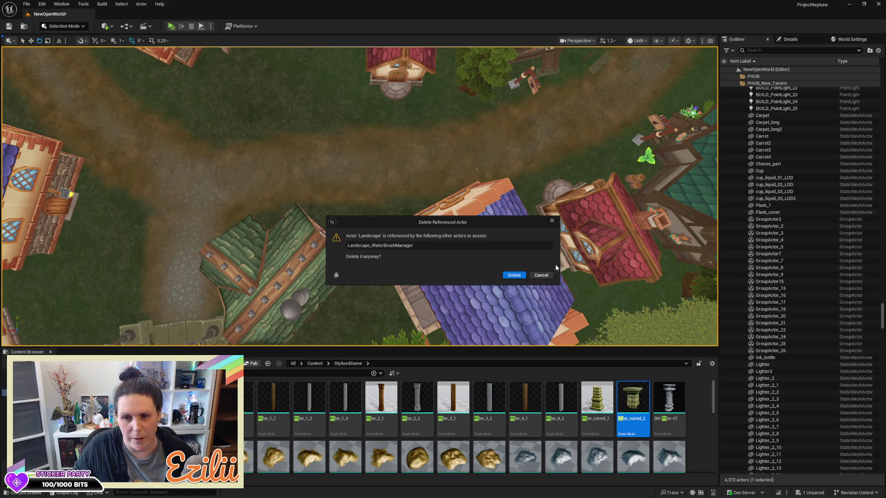
pyautogui.click(542, 276)
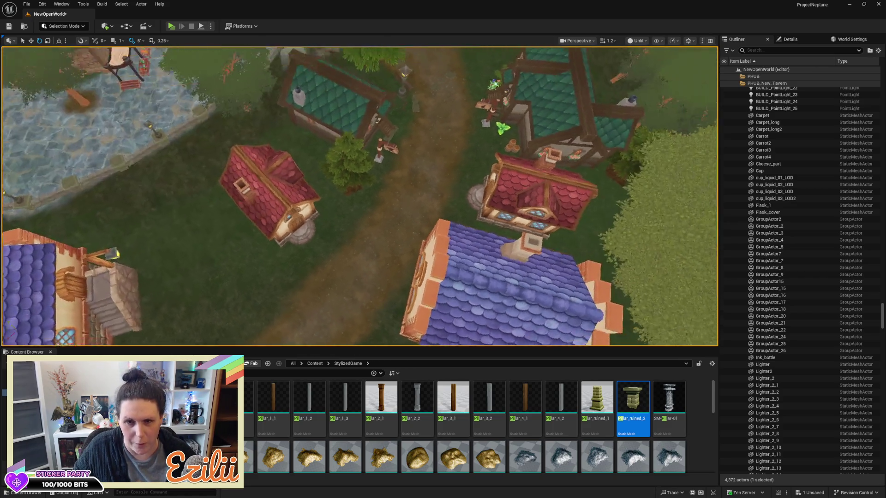
pyautogui.scroll(10, 350, 262)
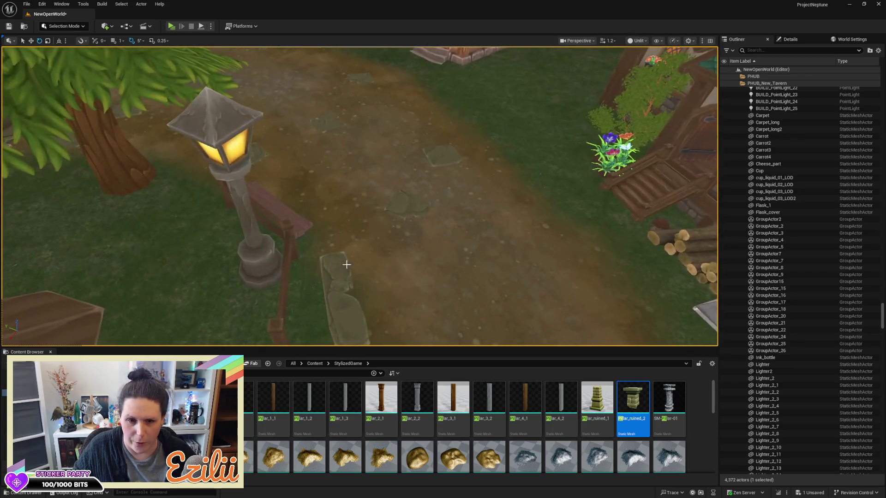
# Step: Delete five stone slabs along the path starting near the lamp post
pyautogui.click(339, 271)
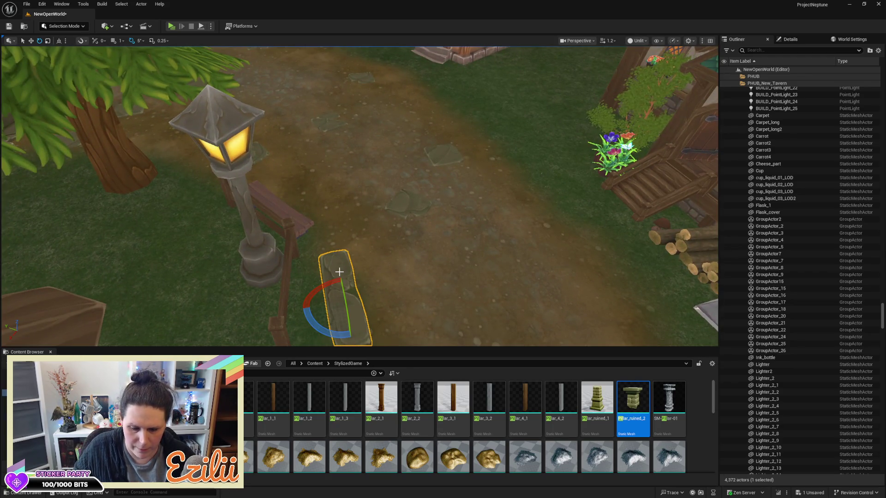
pyautogui.press('Delete')
pyautogui.click(438, 157)
pyautogui.press('Delete')
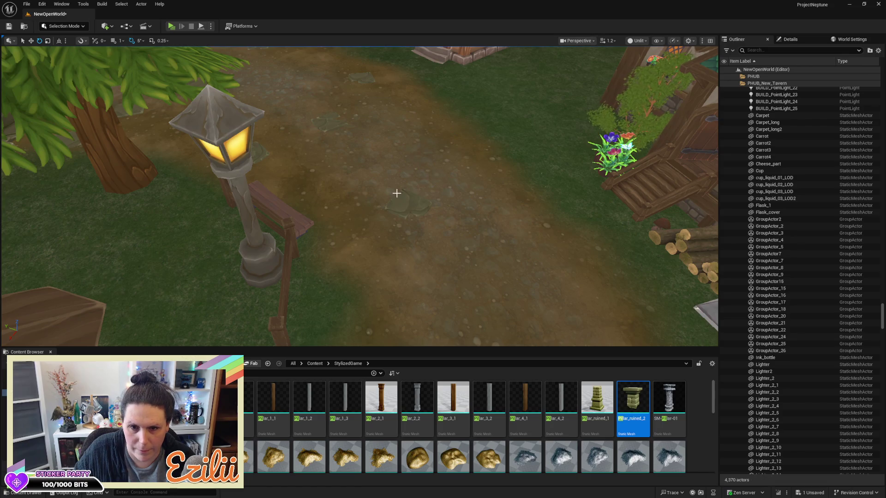
pyautogui.click(407, 204)
pyautogui.press('Delete')
pyautogui.click(329, 123)
pyautogui.press('Delete')
pyautogui.click(362, 78)
pyautogui.press('Delete')
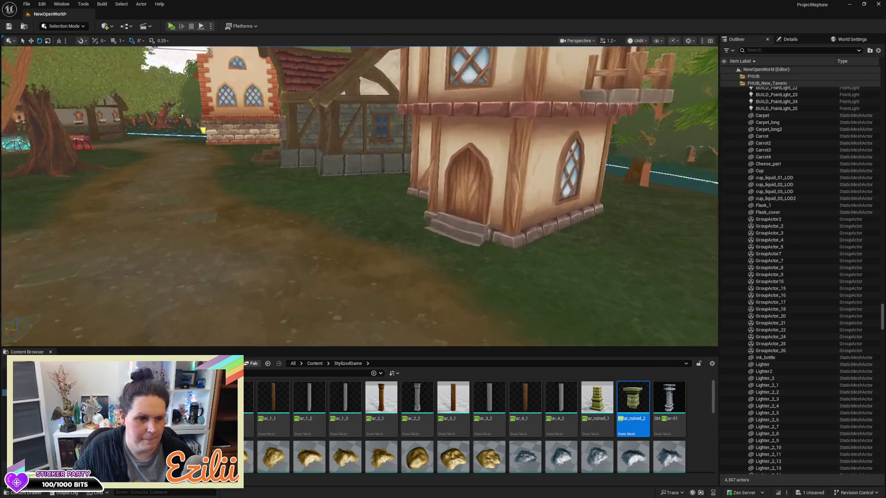
pyautogui.moveTo(360, 196); pyautogui.dragTo(355, 240)
pyautogui.scroll(-5, 480, 173)
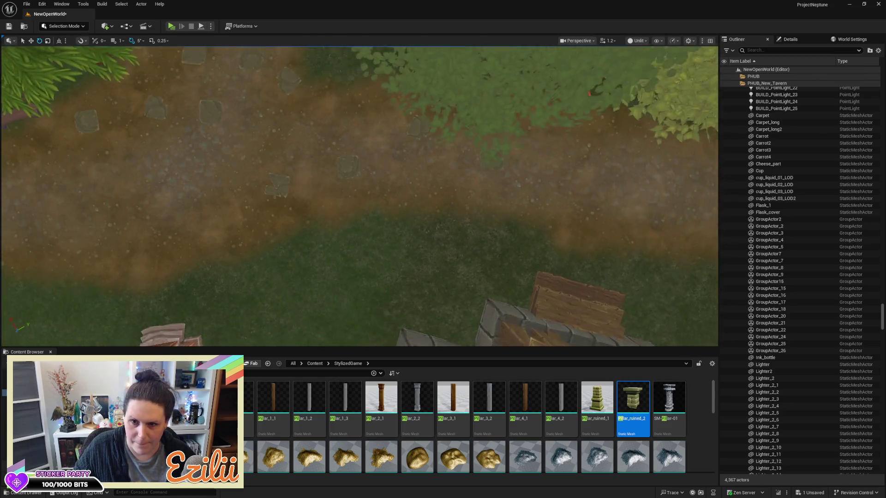
# Step: Delete nine more stone slabs and small stones up the path, then widen the Content Browser
pyautogui.click(483, 168)
pyautogui.press('Delete')
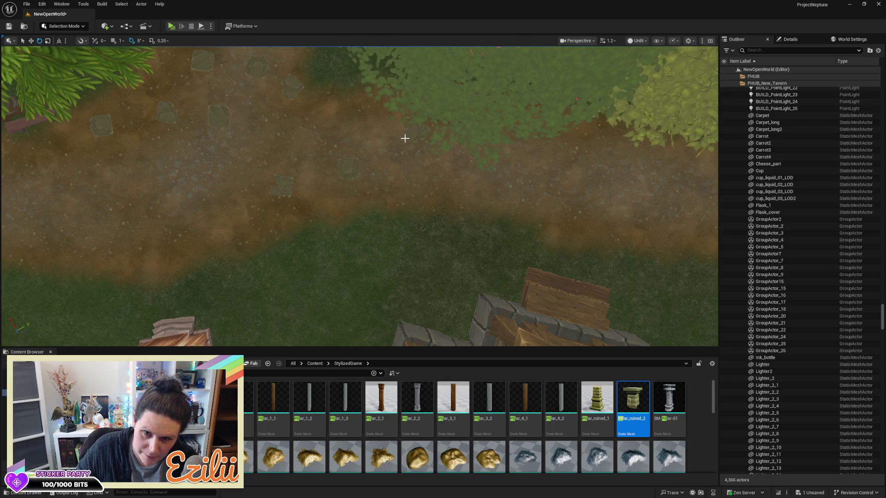
pyautogui.click(418, 134)
pyautogui.click(348, 172)
pyautogui.press('Delete')
pyautogui.click(281, 184)
pyautogui.press('Delete')
pyautogui.click(220, 115)
pyautogui.press('Delete')
pyautogui.click(166, 109)
pyautogui.press('Delete')
pyautogui.click(102, 122)
pyautogui.press('Delete')
pyautogui.click(205, 59)
pyautogui.press('Delete')
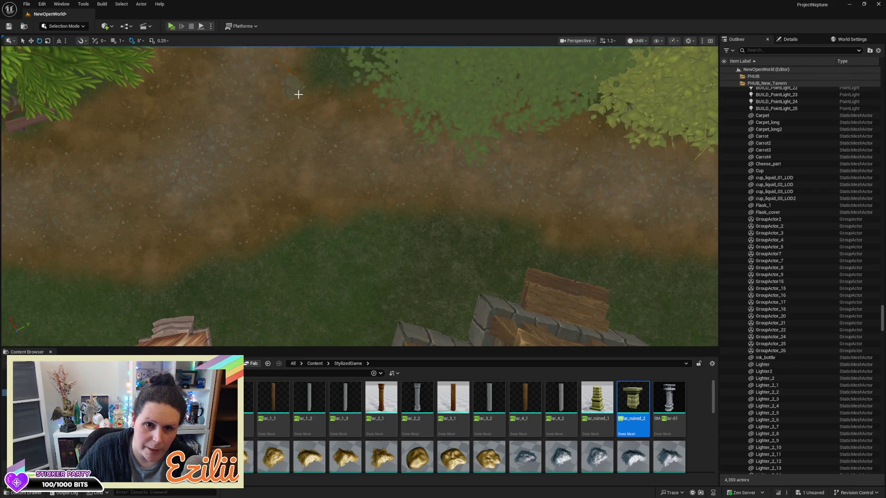
pyautogui.click(299, 92)
pyautogui.press('f')
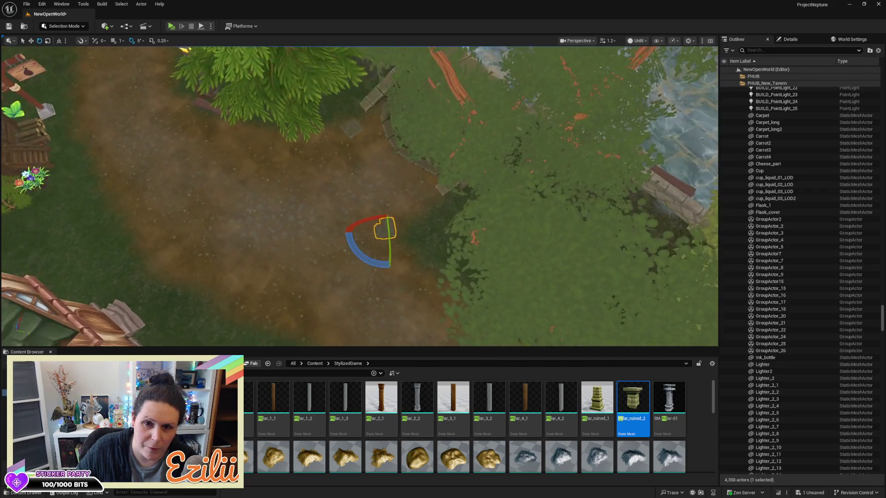
pyautogui.press('Delete')
pyautogui.click(351, 127)
pyautogui.press('Delete')
pyautogui.moveTo(351, 127)
pyautogui.mouseDown()
pyautogui.moveTo(362, 152)
pyautogui.moveTo(287, 362)
pyautogui.mouseUp()
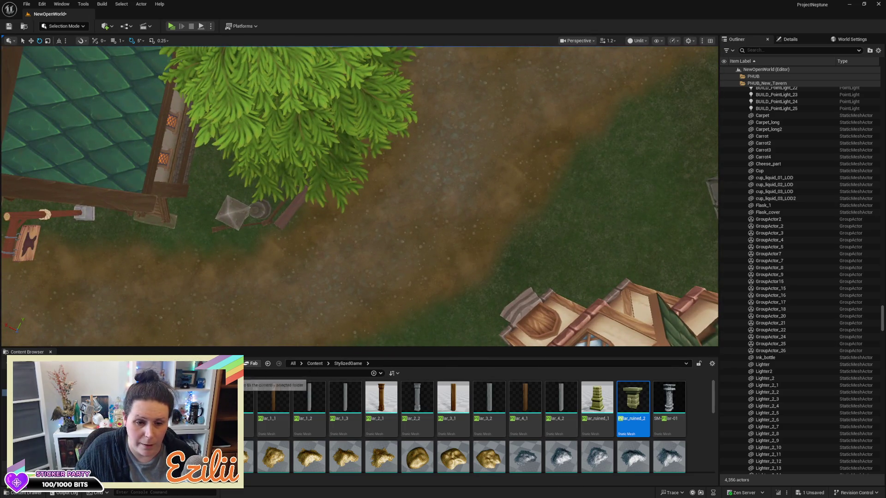
pyautogui.scroll(-5, 258, 415)
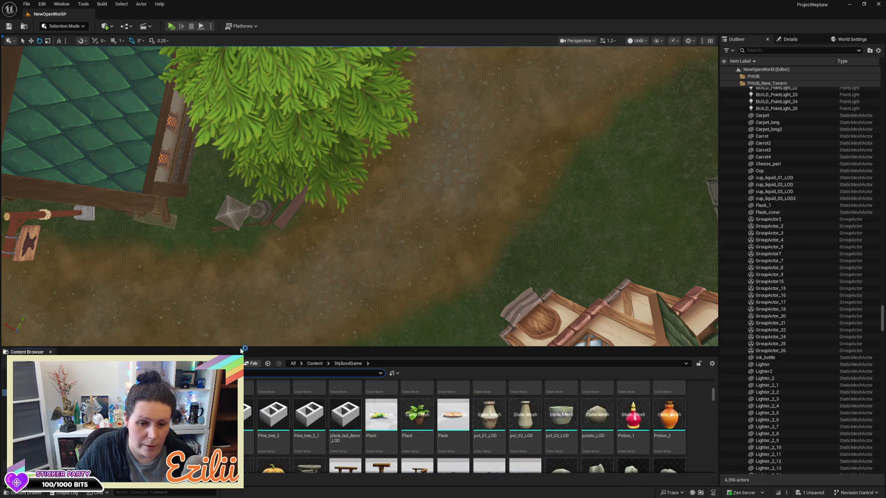
pyautogui.moveTo(242, 347); pyautogui.dragTo(257, 176)
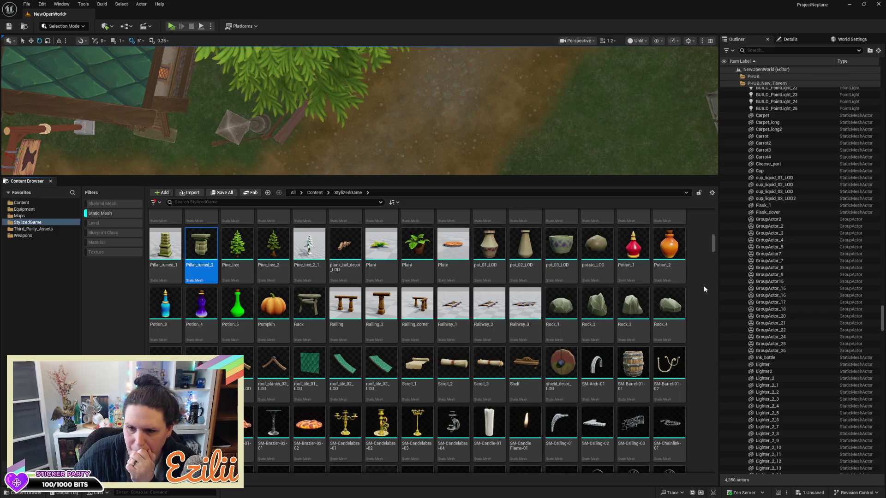
# Step: Place Rock_4, two Rock_2 and a Rock_3 mesh along the dirt path beside the tavern
pyautogui.moveTo(491, 115); pyautogui.dragTo(507, 154)
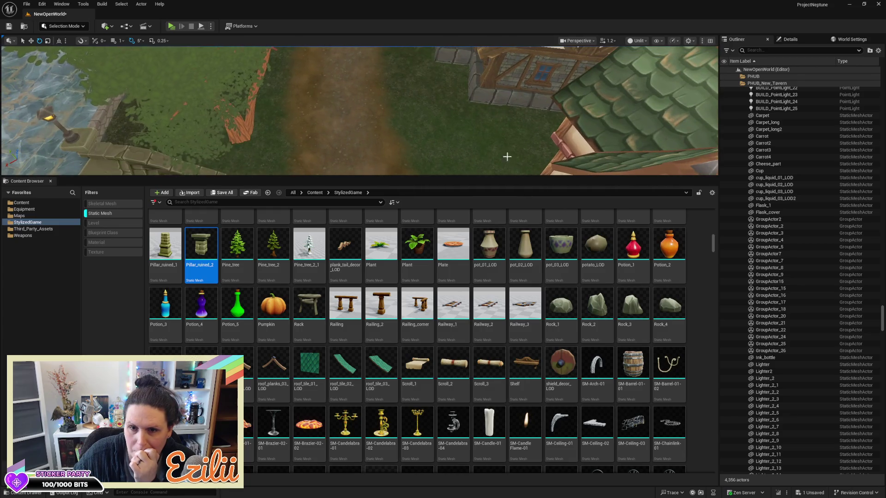
pyautogui.click(659, 309)
pyautogui.moveTo(626, 284)
pyautogui.mouseDown()
pyautogui.moveTo(461, 136)
pyautogui.moveTo(468, 131)
pyautogui.mouseUp()
pyautogui.moveTo(589, 305)
pyautogui.mouseDown()
pyautogui.moveTo(453, 158)
pyautogui.moveTo(422, 85)
pyautogui.mouseUp()
pyautogui.click(560, 304)
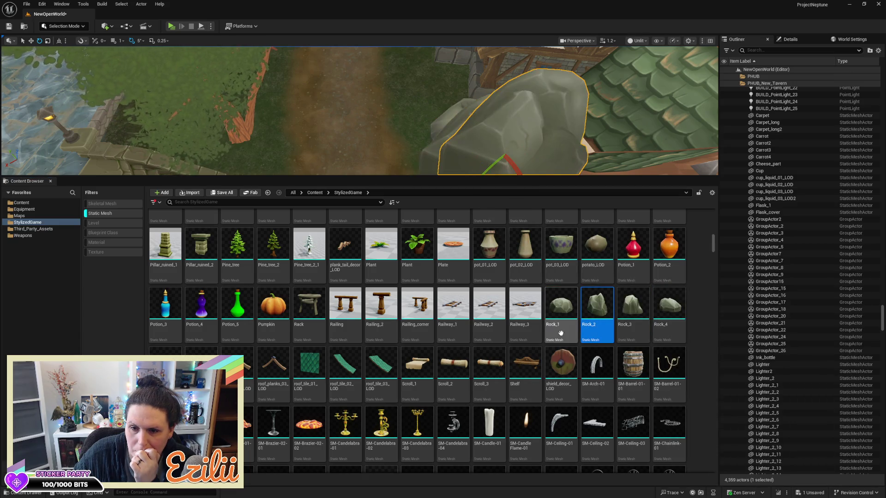
pyautogui.click(418, 101)
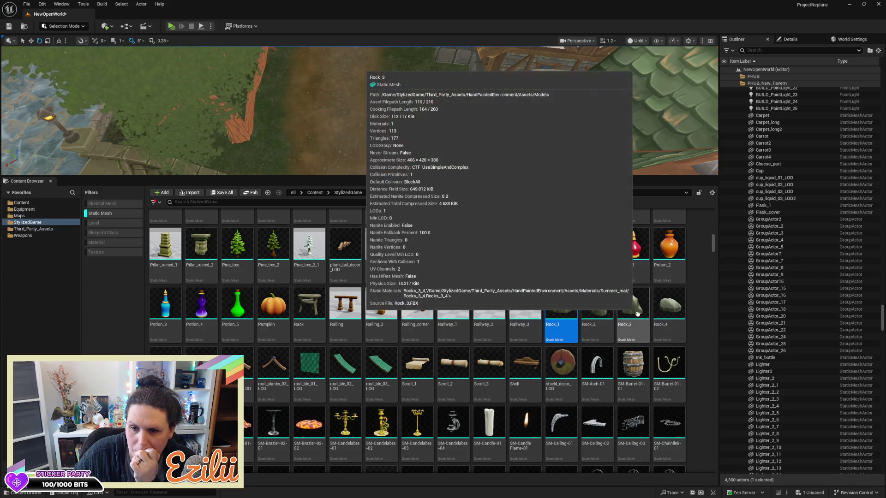
pyautogui.moveTo(601, 314)
pyautogui.mouseDown()
pyautogui.moveTo(508, 213)
pyautogui.moveTo(429, 69)
pyautogui.moveTo(369, 92)
pyautogui.mouseUp()
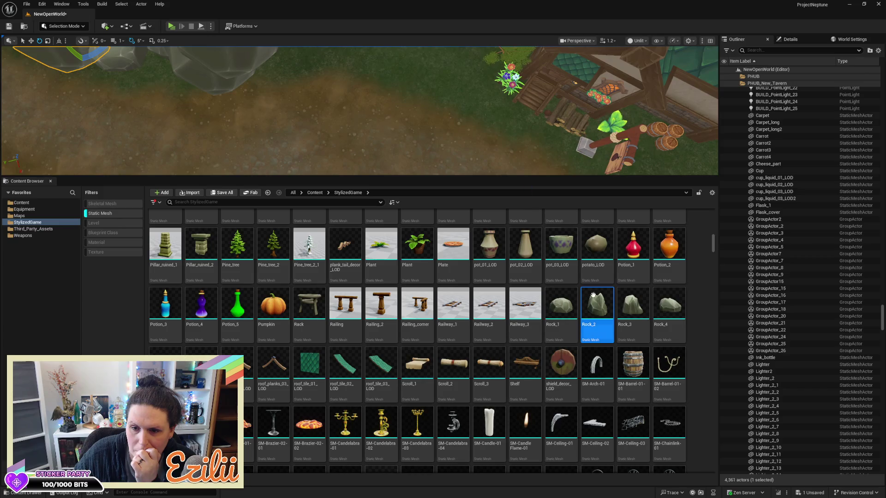
pyautogui.moveTo(492, 185); pyautogui.dragTo(447, 57)
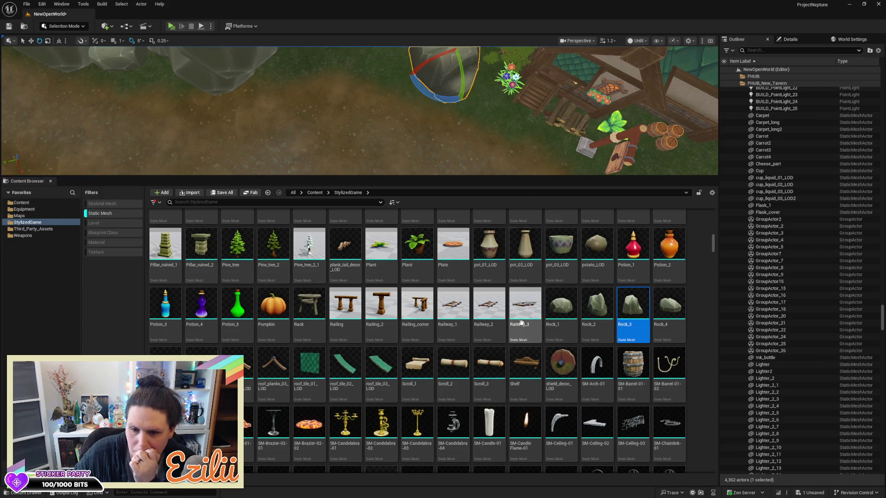
pyautogui.scroll(-3, 521, 323)
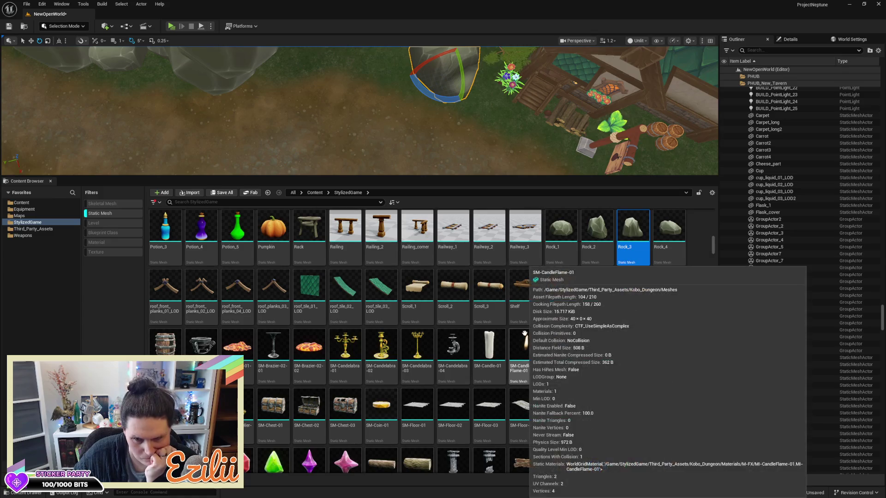
pyautogui.scroll(2, 664, 246)
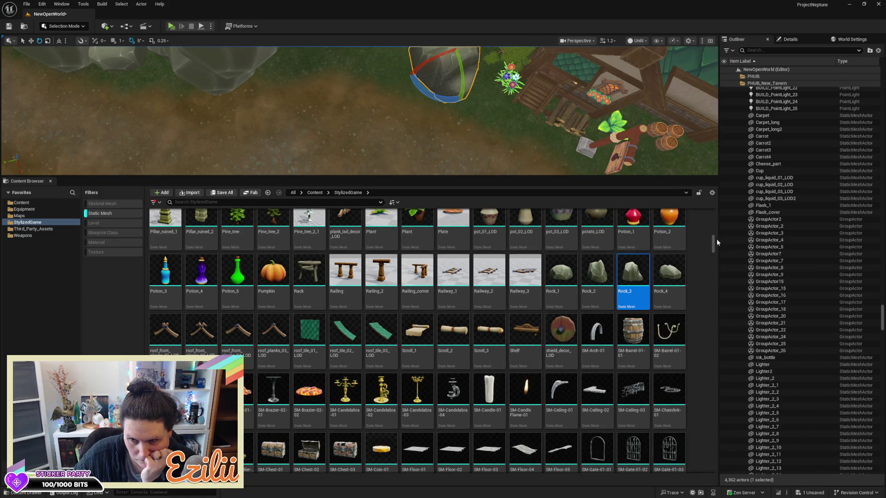
pyautogui.moveTo(714, 240); pyautogui.dragTo(713, 223)
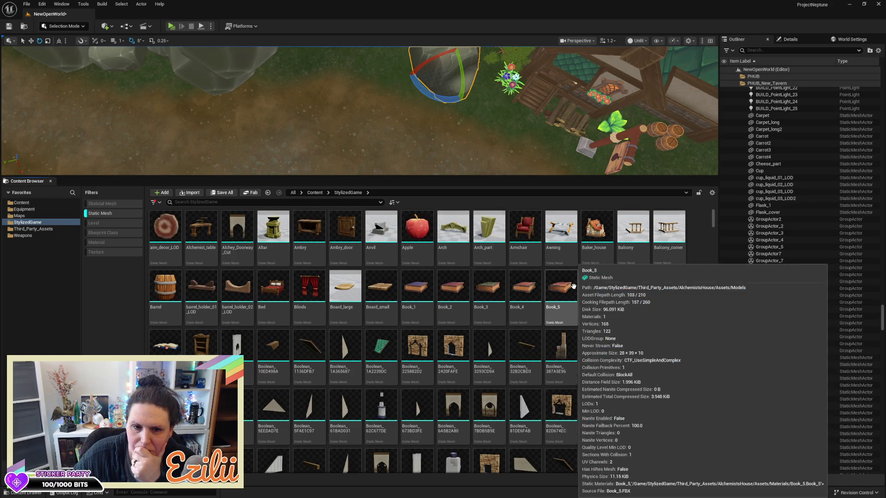
pyautogui.scroll(-2, 573, 286)
pyautogui.scroll(-7, 693, 331)
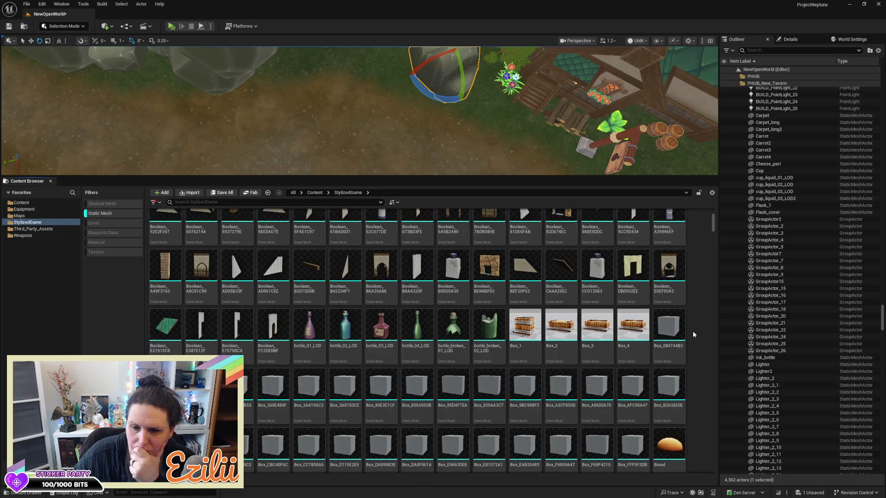
pyautogui.scroll(-6, 693, 330)
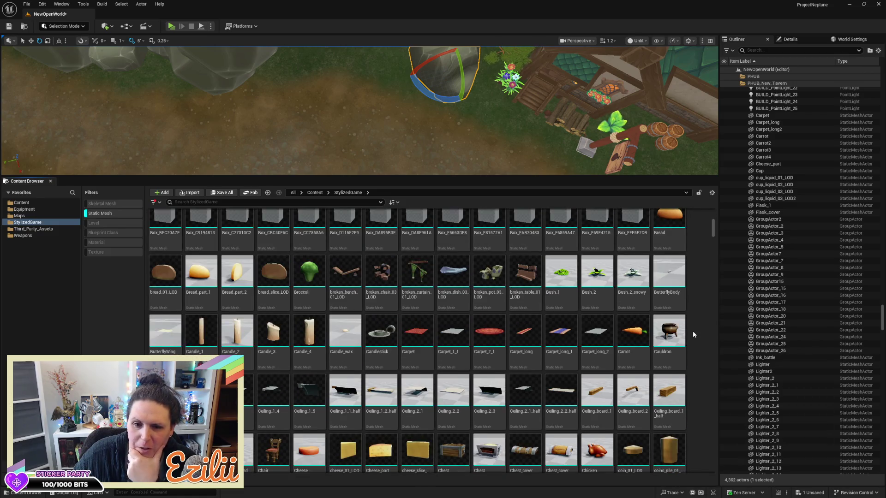
pyautogui.scroll(-3, 692, 331)
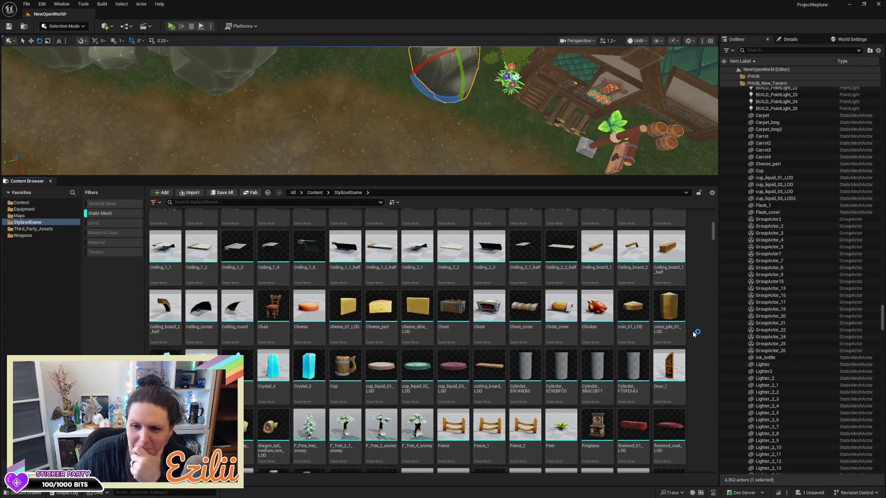
pyautogui.scroll(-2, 693, 333)
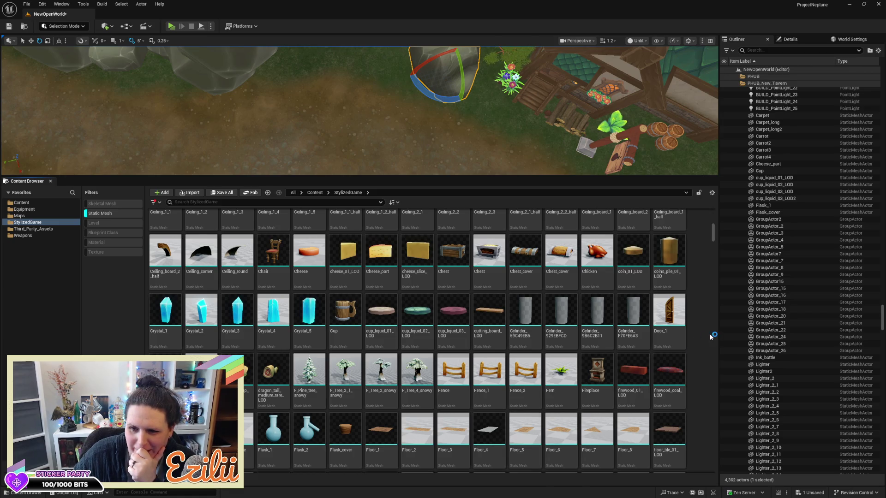
pyautogui.scroll(-5, 710, 336)
pyautogui.scroll(-5, 709, 334)
pyautogui.scroll(-5, 709, 333)
pyautogui.scroll(-7, 709, 333)
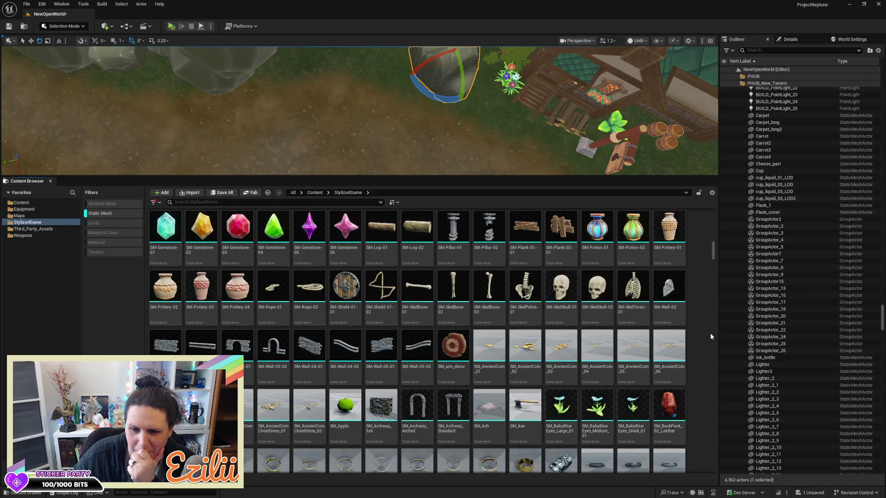
pyautogui.scroll(-4, 710, 334)
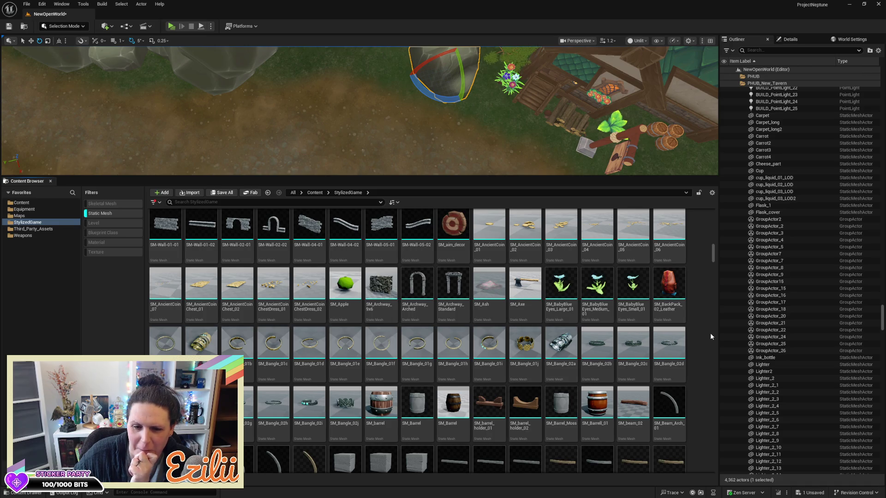
pyautogui.scroll(-1, 710, 336)
pyautogui.scroll(-5, 711, 335)
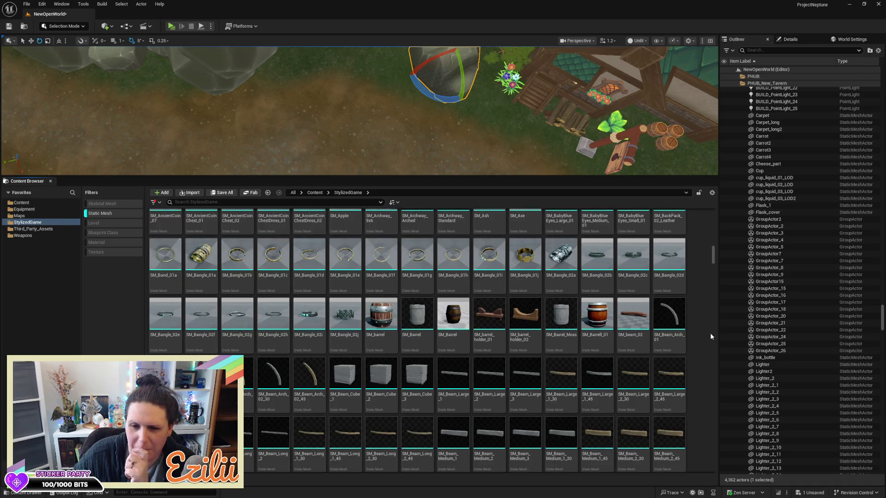
pyautogui.scroll(-6, 710, 333)
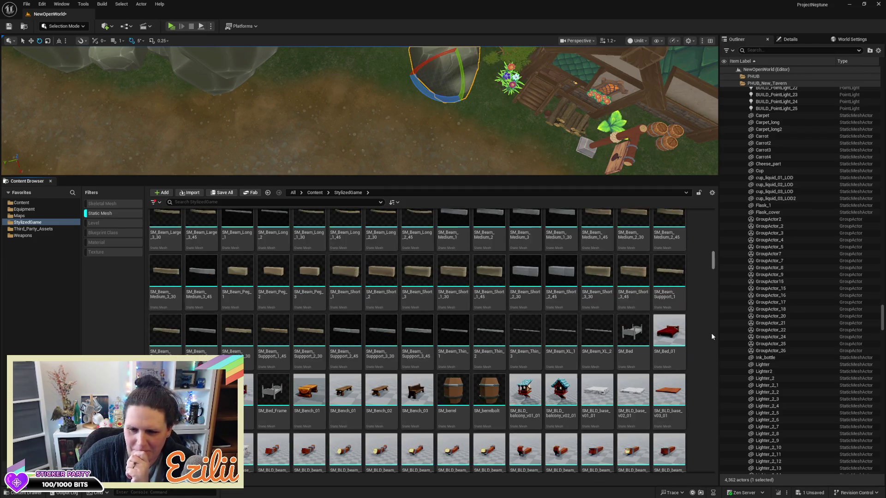
pyautogui.scroll(-2, 710, 333)
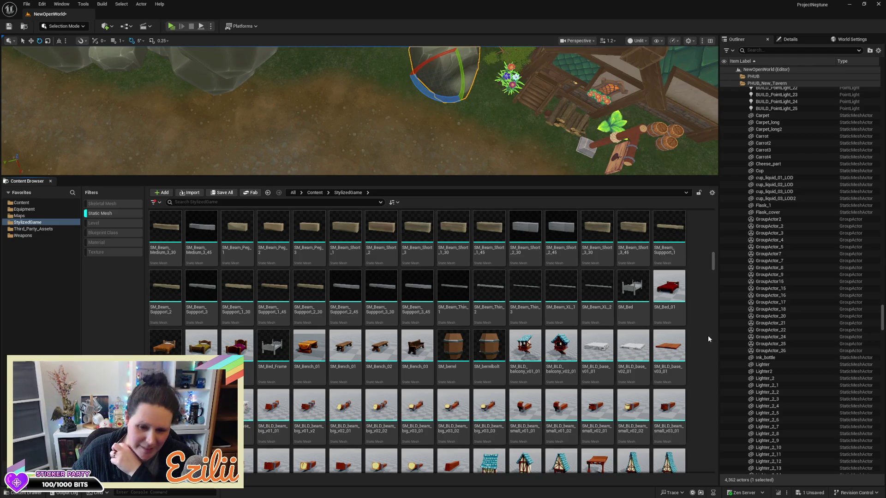
pyautogui.scroll(-2, 708, 338)
pyautogui.scroll(-2, 707, 340)
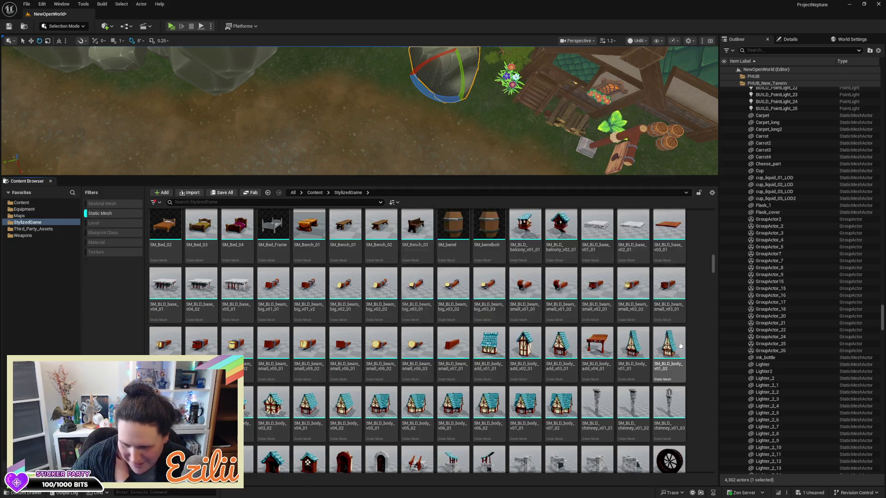
pyautogui.scroll(-3, 683, 348)
pyautogui.scroll(-5, 683, 354)
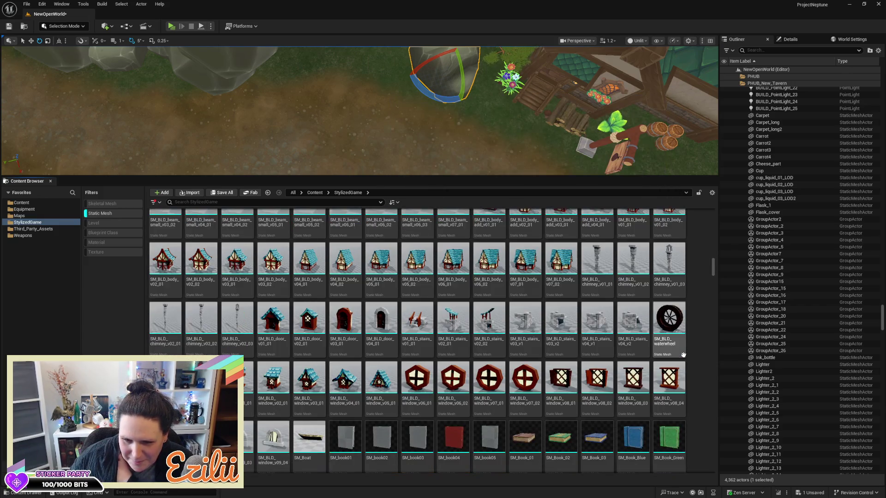
pyautogui.scroll(-7, 693, 356)
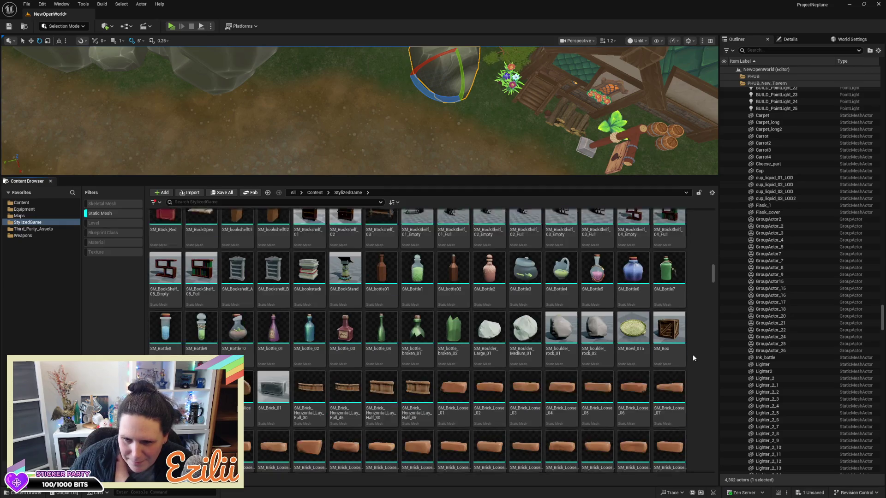
pyautogui.scroll(-10, 692, 354)
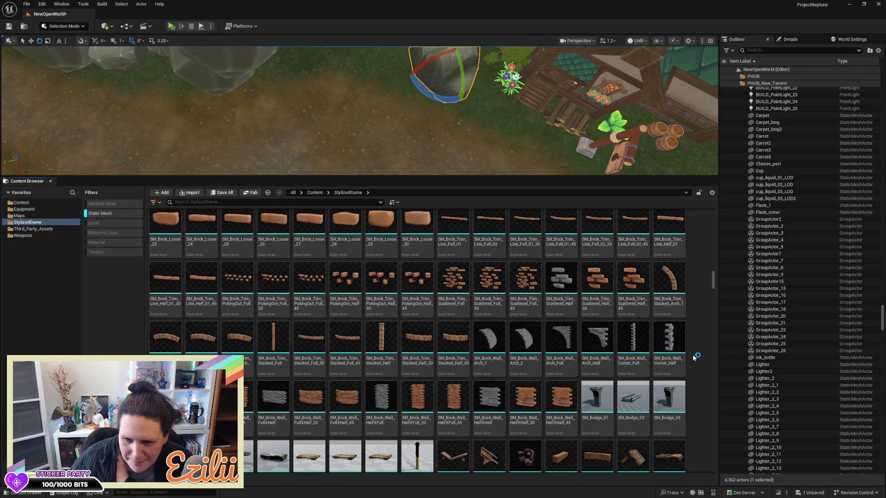
pyautogui.scroll(-5, 700, 352)
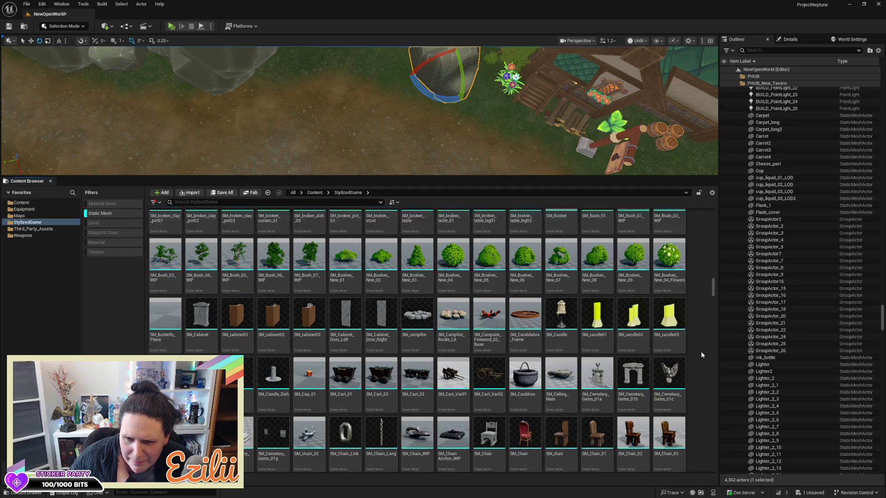
pyautogui.scroll(4, 701, 353)
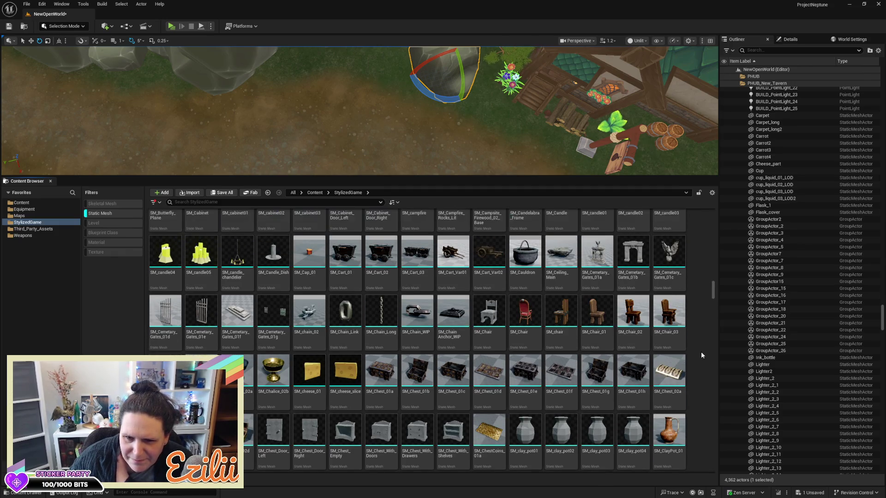
pyautogui.moveTo(489, 288)
pyautogui.mouseDown()
pyautogui.moveTo(386, 128)
pyautogui.moveTo(363, 64)
pyautogui.mouseUp()
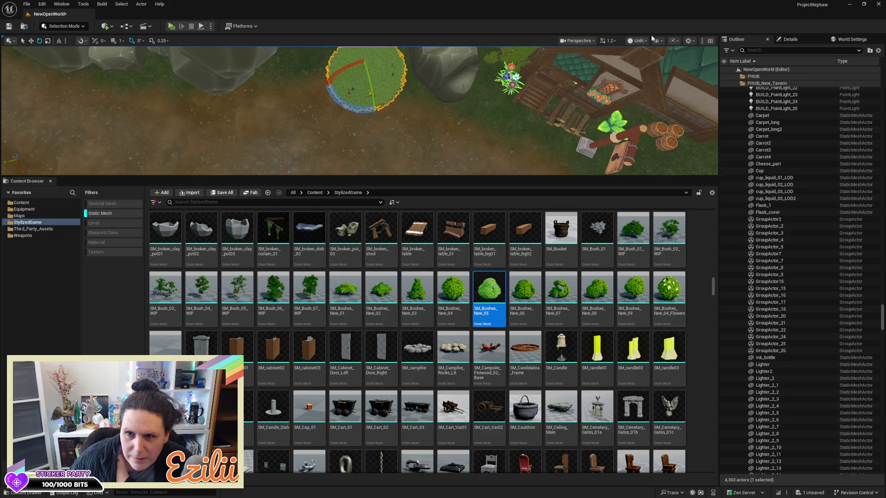
# Step: Switch the viewport to Lit and place an SM_Bushes_New_04_Flowers bush on the path edge by the tavern
pyautogui.click(638, 41)
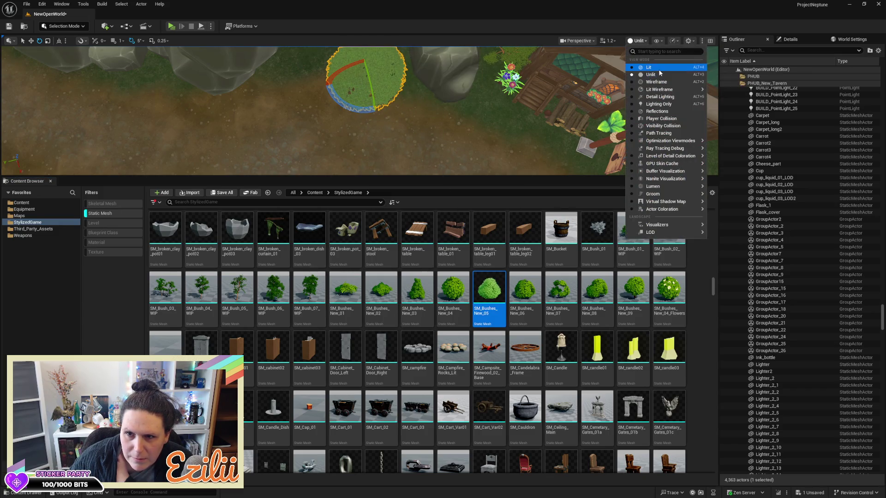
pyautogui.click(649, 67)
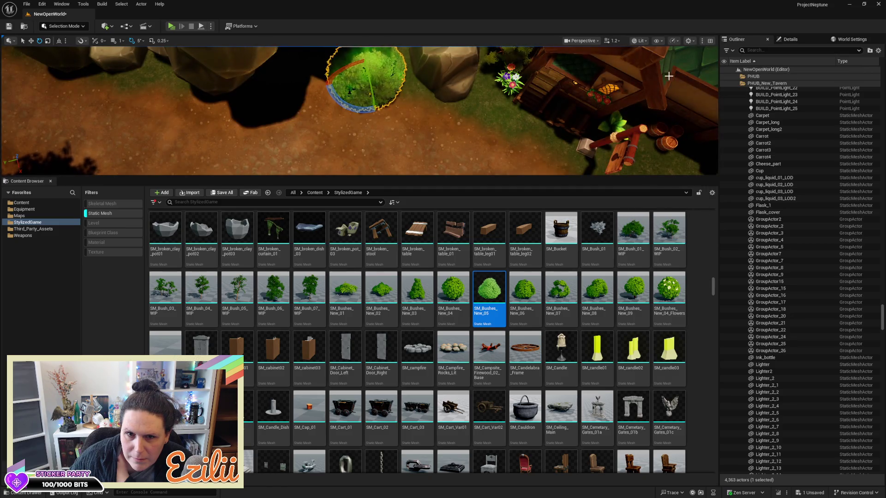
pyautogui.moveTo(669, 291); pyautogui.dragTo(481, 107)
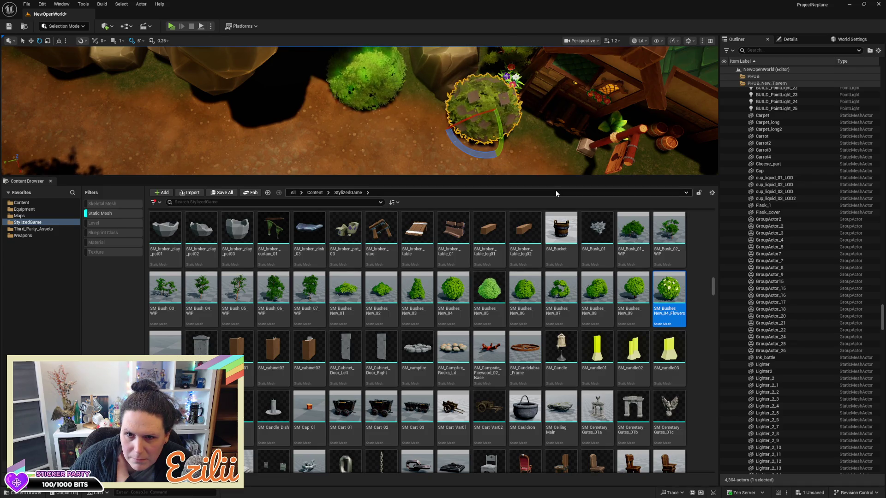
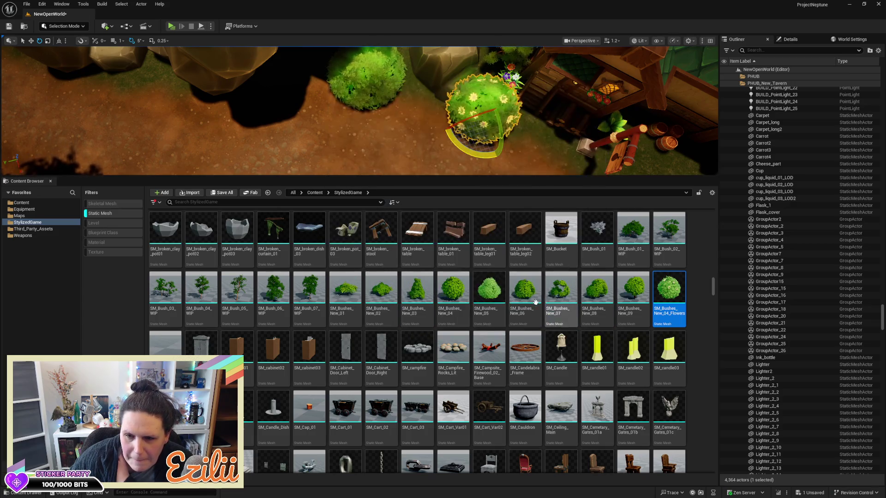
# Step: Swap to a bush mesh without flowers for the spot beside the tavern's dirt path
pyautogui.click(349, 289)
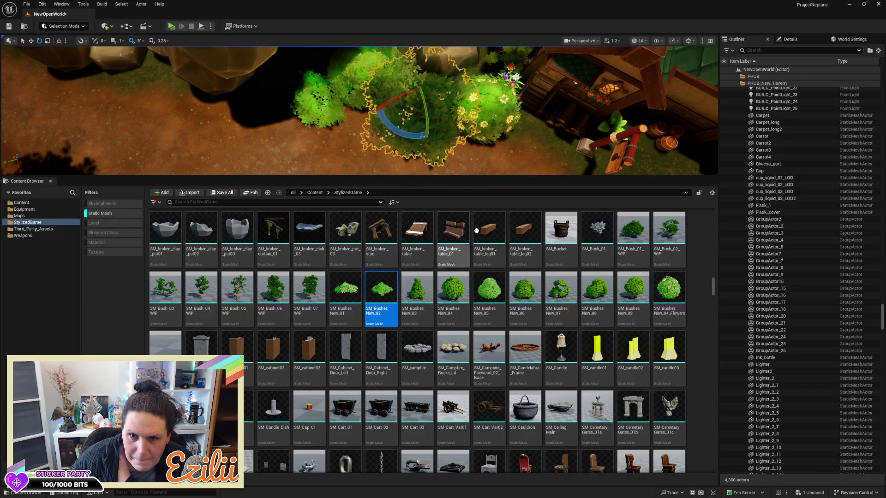
pyautogui.scroll(-5, 551, 340)
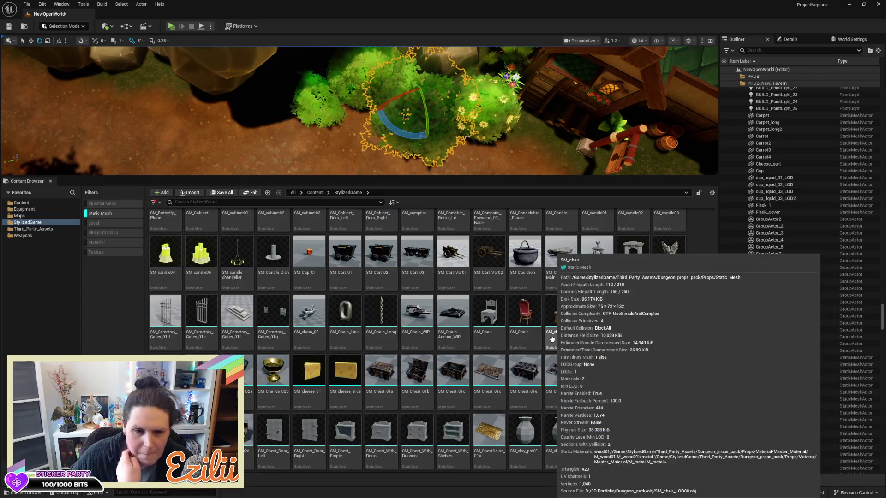
pyautogui.scroll(-5, 552, 340)
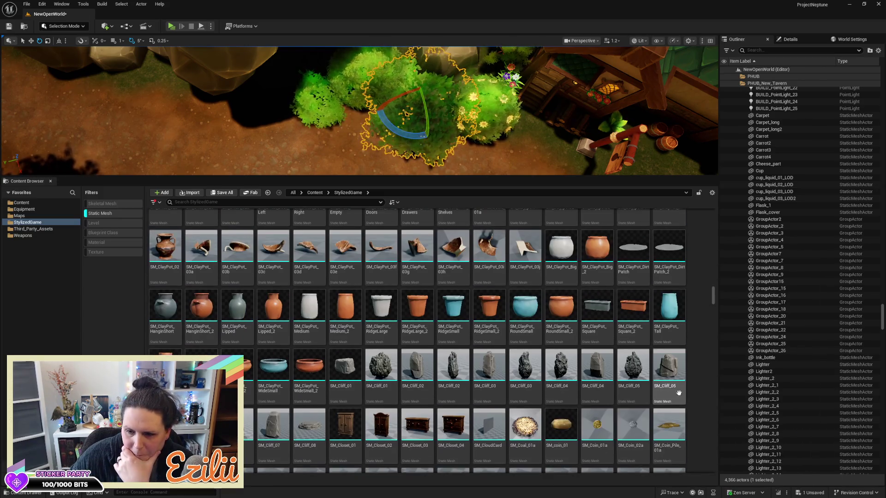
pyautogui.scroll(-5, 680, 392)
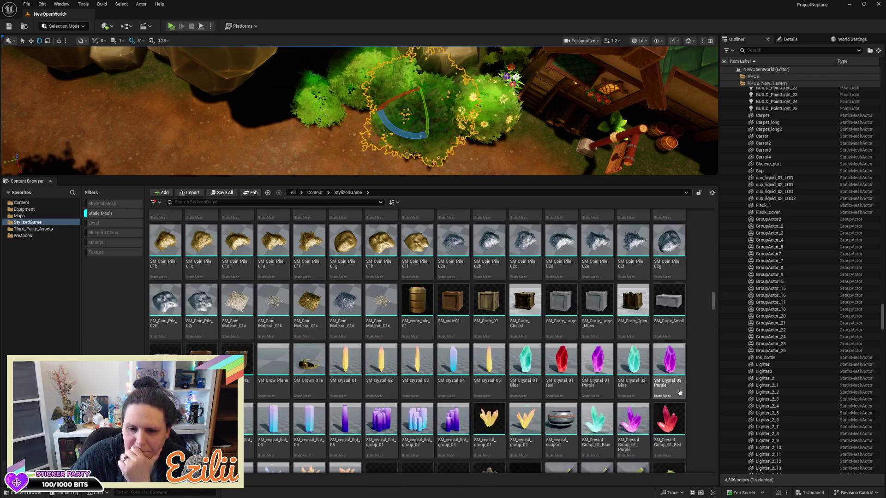
pyautogui.scroll(-5, 680, 392)
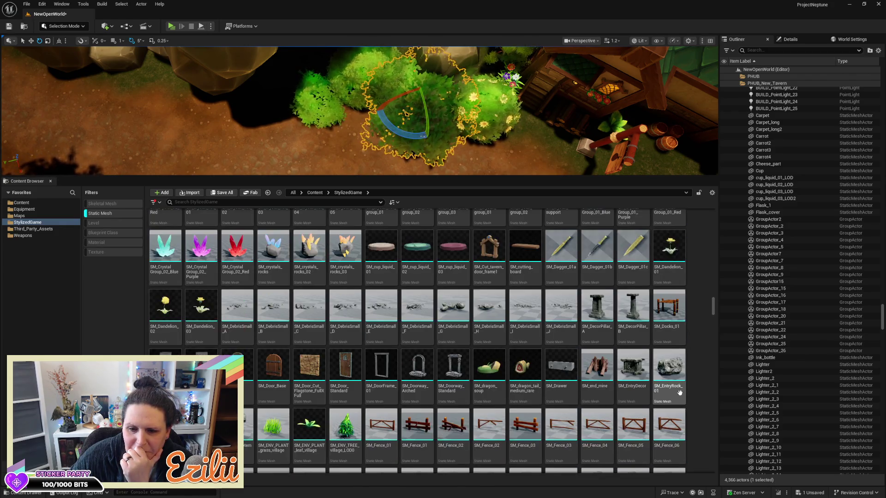
pyautogui.scroll(-4, 680, 392)
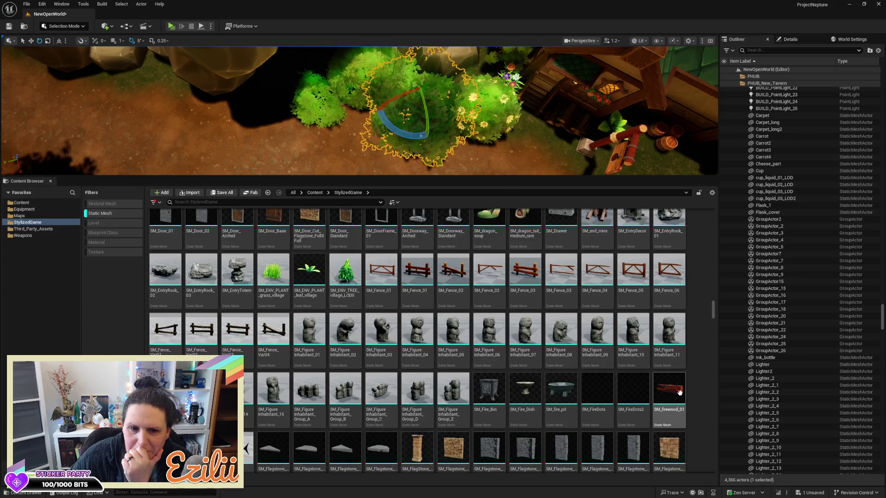
pyautogui.scroll(-5, 680, 393)
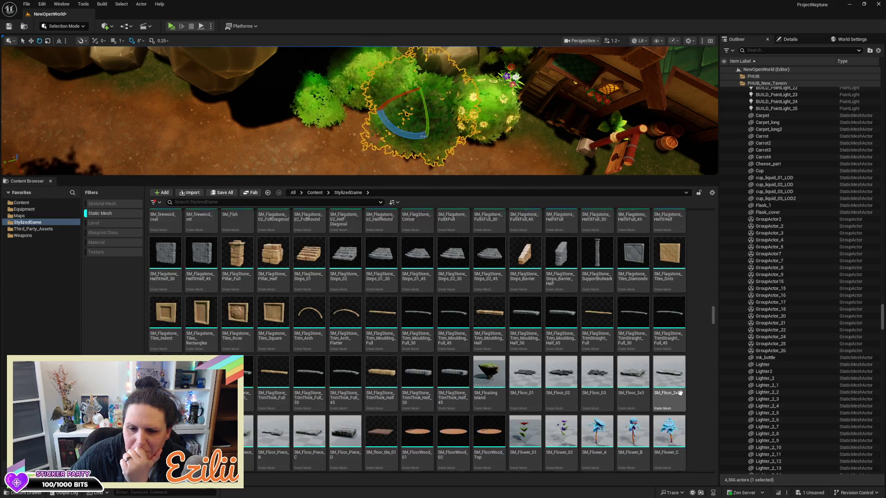
pyautogui.scroll(-3, 680, 393)
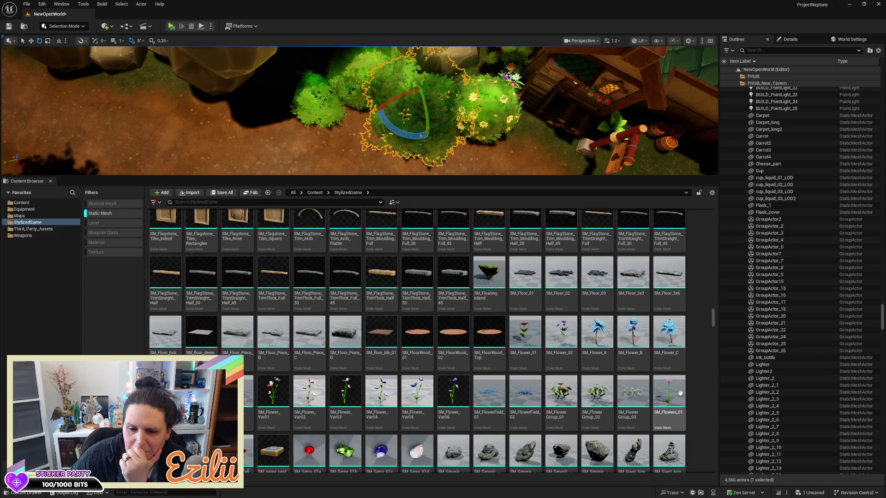
pyautogui.scroll(-4, 682, 394)
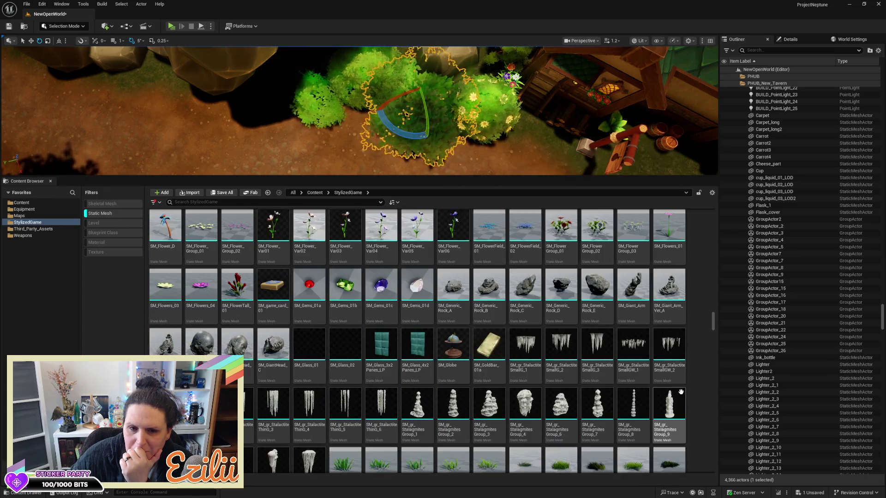
pyautogui.scroll(-4, 680, 391)
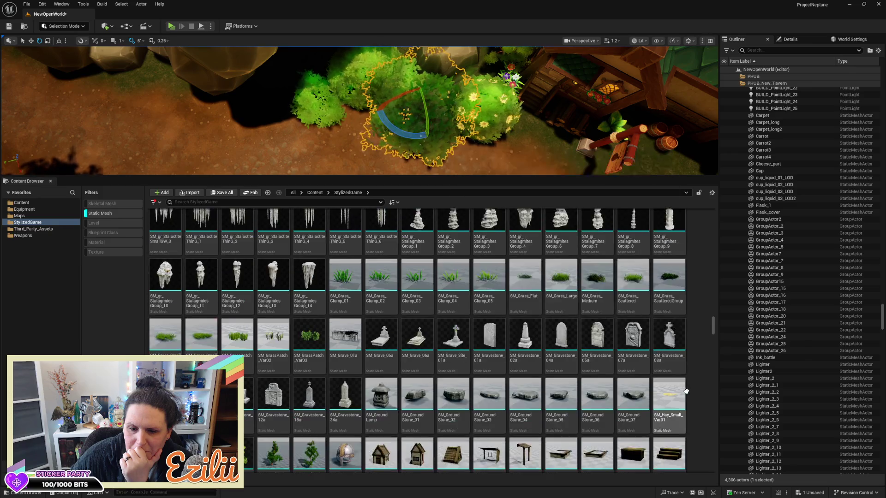
pyautogui.scroll(-5, 686, 391)
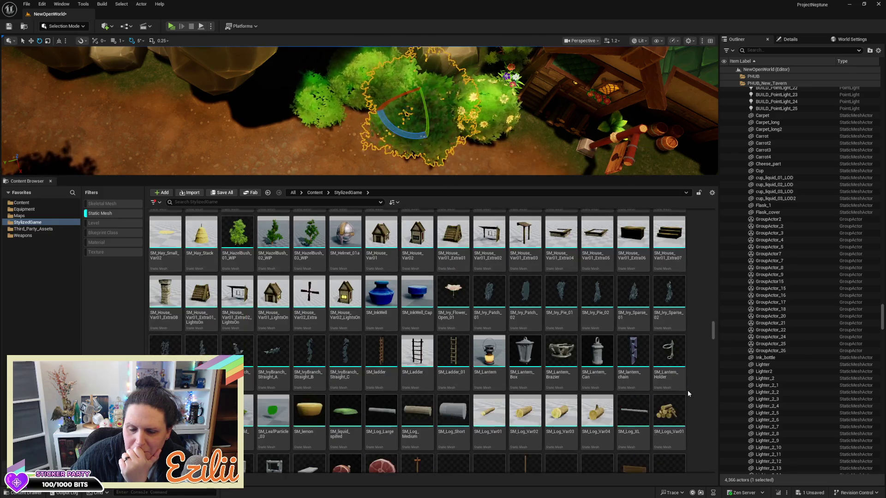
pyautogui.scroll(-5, 694, 389)
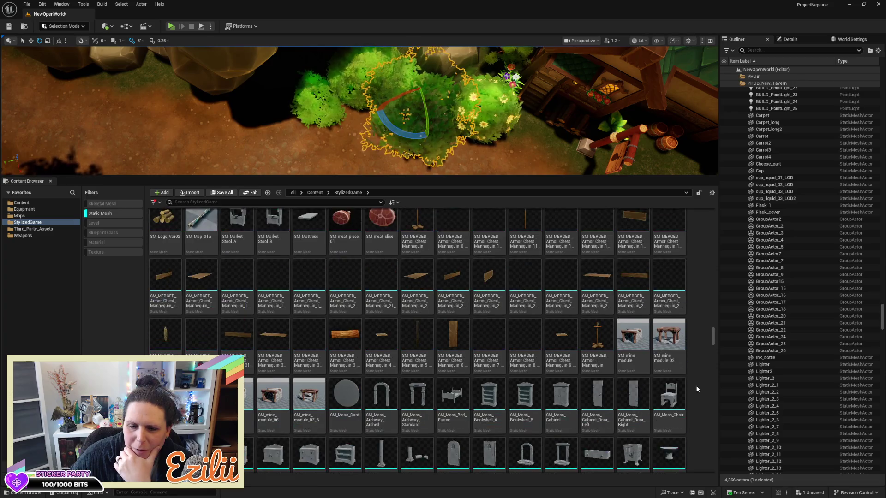
pyautogui.scroll(-5, 697, 385)
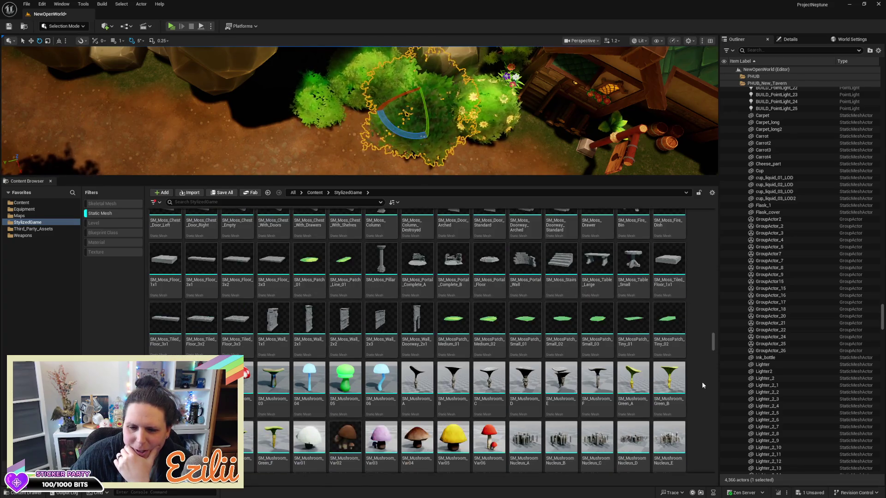
pyautogui.scroll(-2, 701, 380)
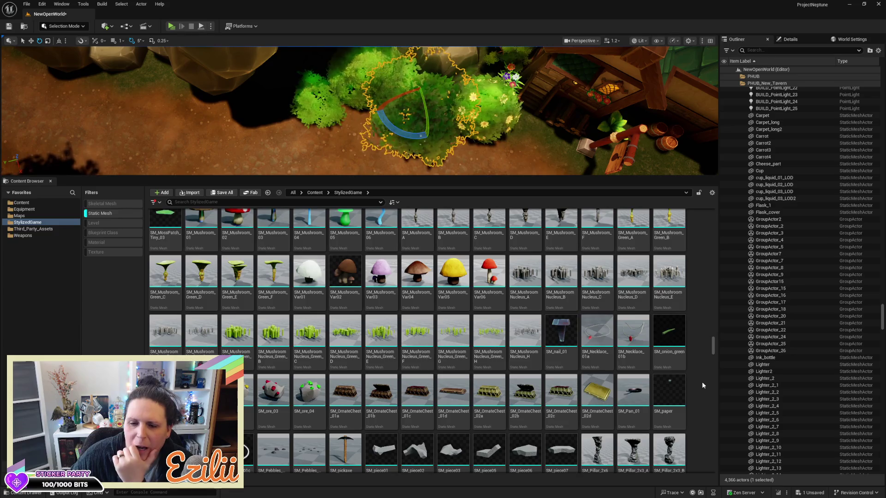
pyautogui.scroll(-5, 702, 384)
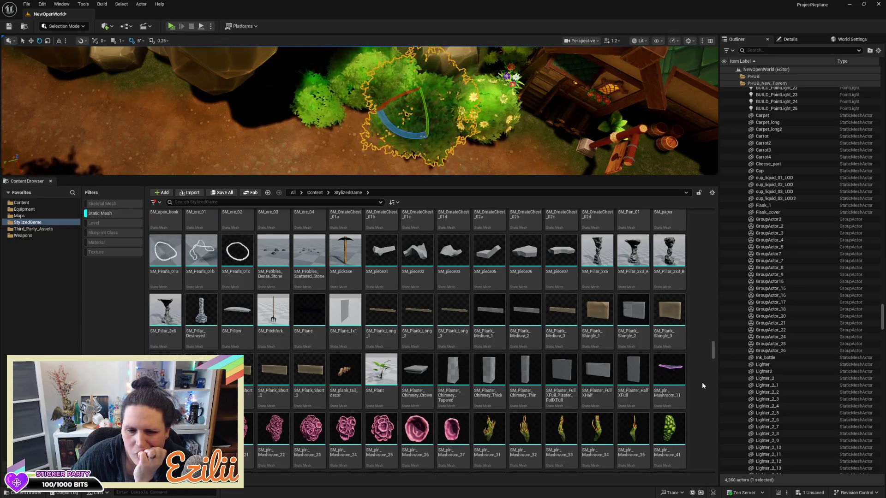
pyautogui.scroll(-5, 702, 385)
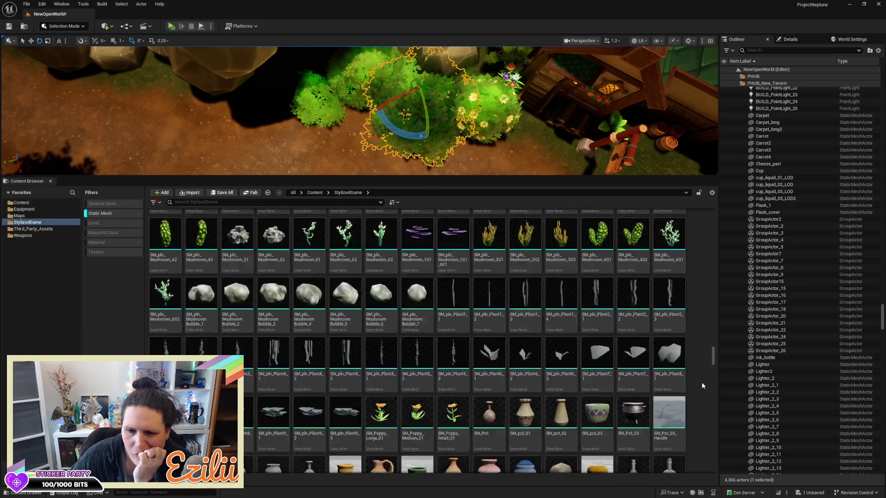
pyautogui.scroll(-5, 702, 385)
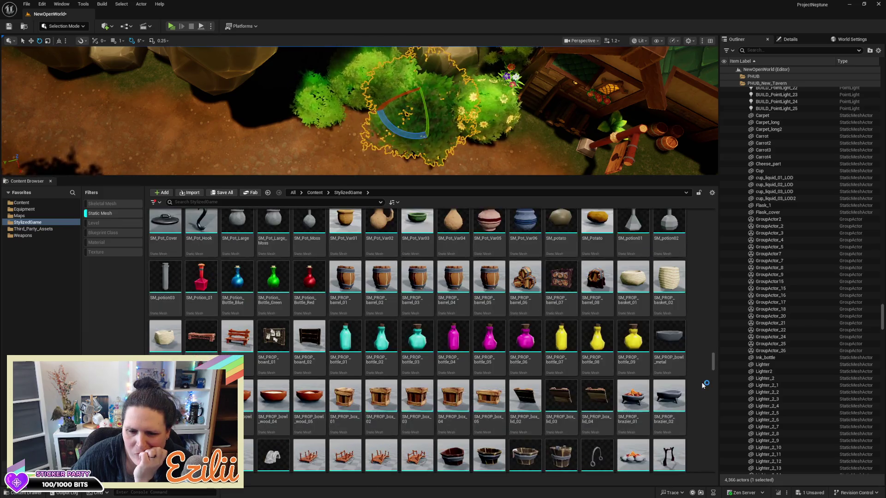
pyautogui.scroll(-3, 702, 385)
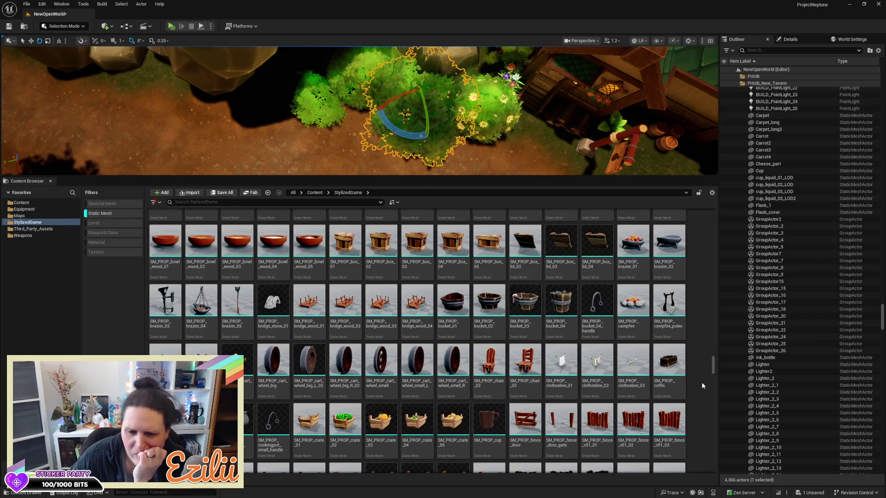
pyautogui.scroll(-5, 702, 385)
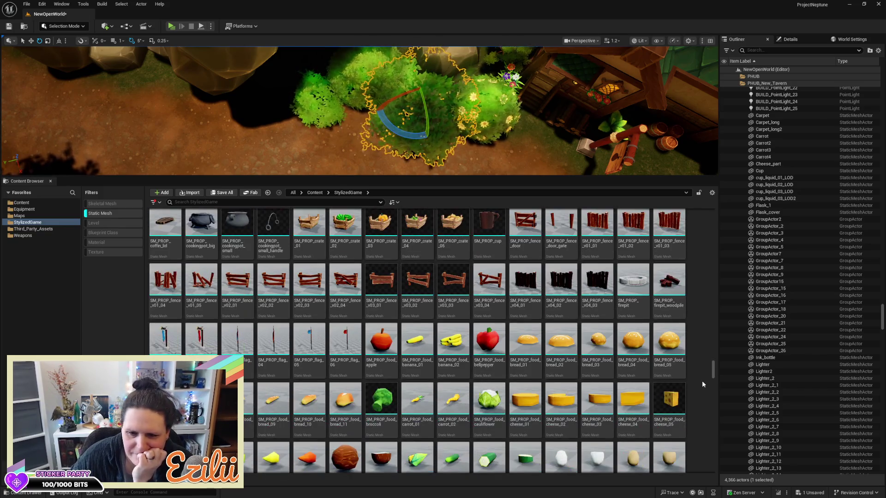
pyautogui.scroll(-8, 701, 384)
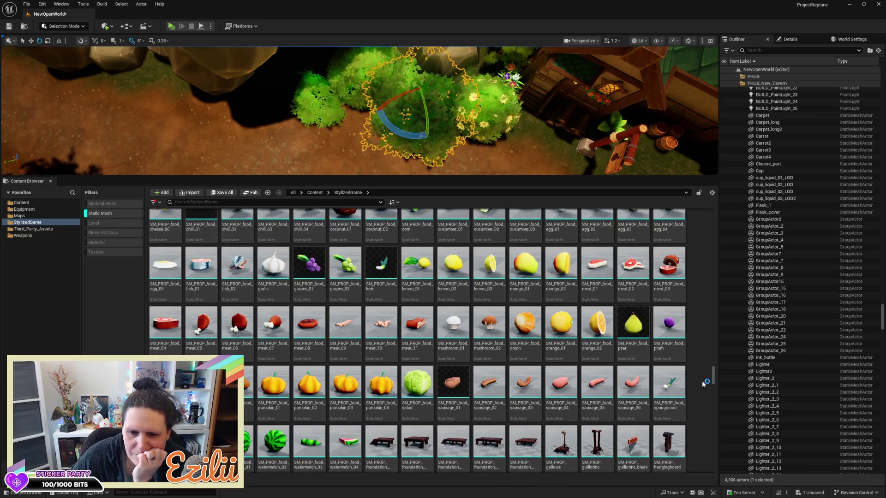
pyautogui.scroll(-10, 701, 383)
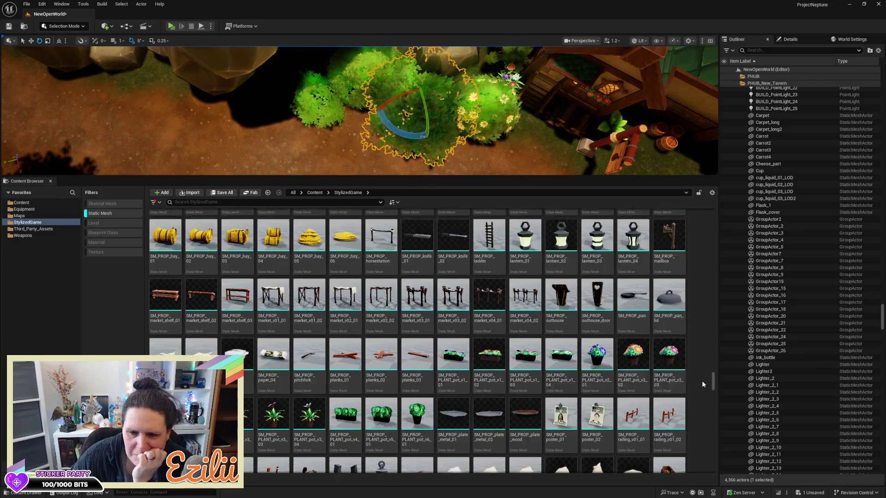
pyautogui.scroll(-3, 702, 381)
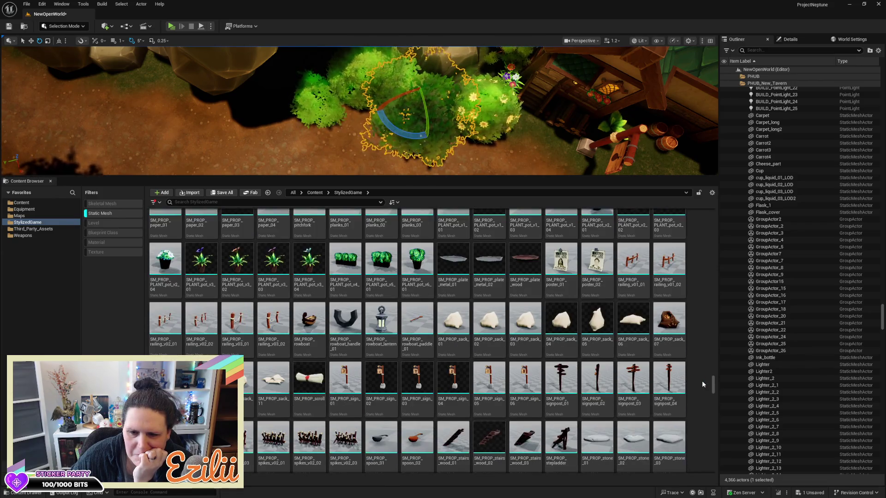
pyautogui.scroll(-3, 701, 380)
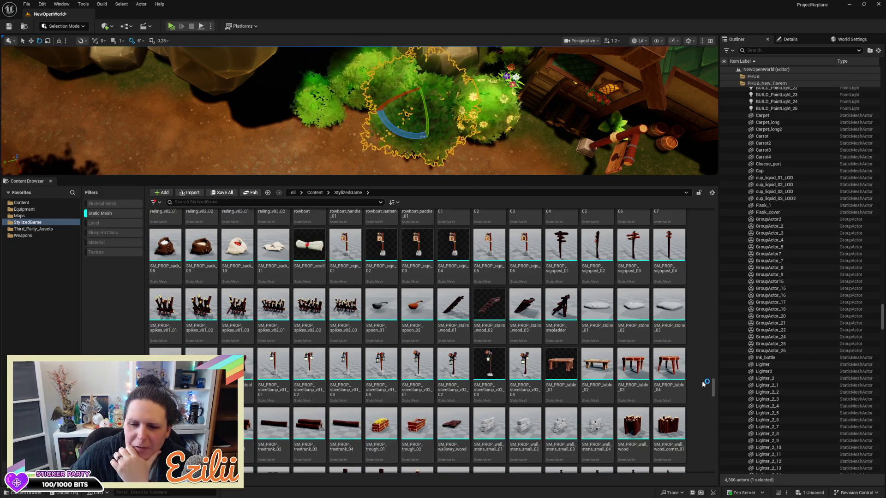
pyautogui.scroll(-3, 701, 380)
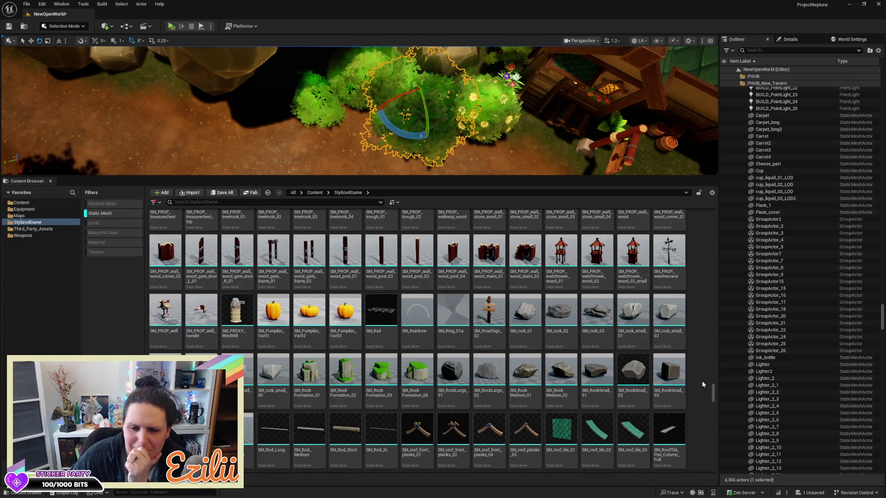
pyautogui.scroll(-4, 702, 381)
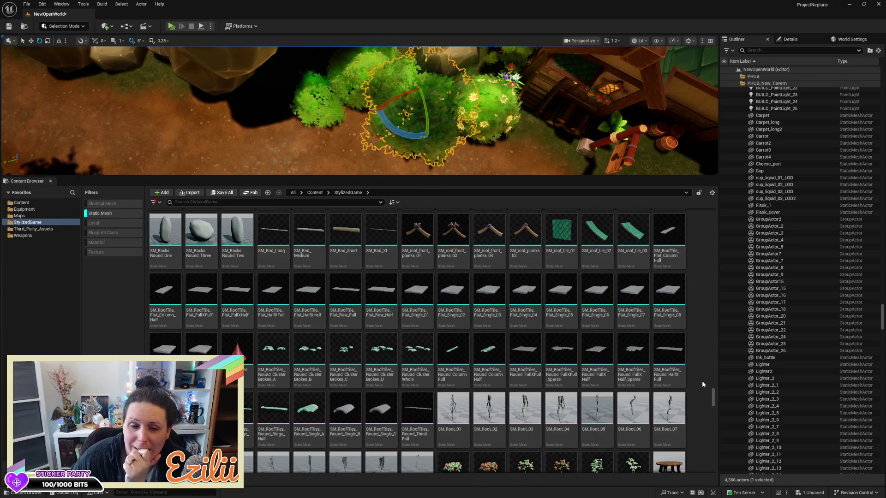
pyautogui.scroll(-3, 702, 381)
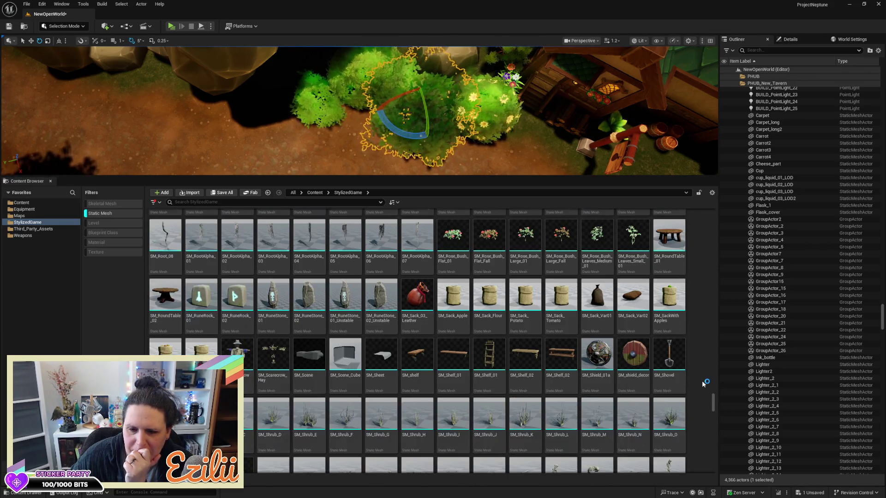
pyautogui.scroll(-4, 702, 382)
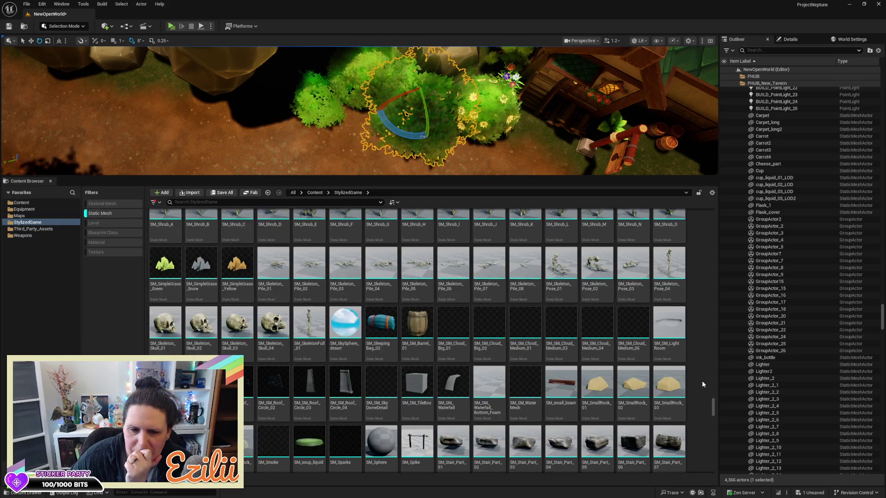
pyautogui.scroll(-5, 701, 381)
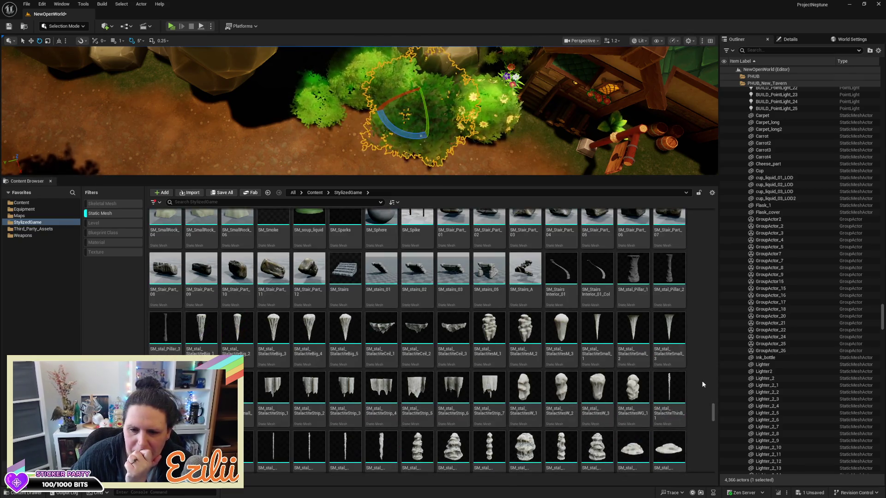
pyautogui.scroll(-5, 702, 381)
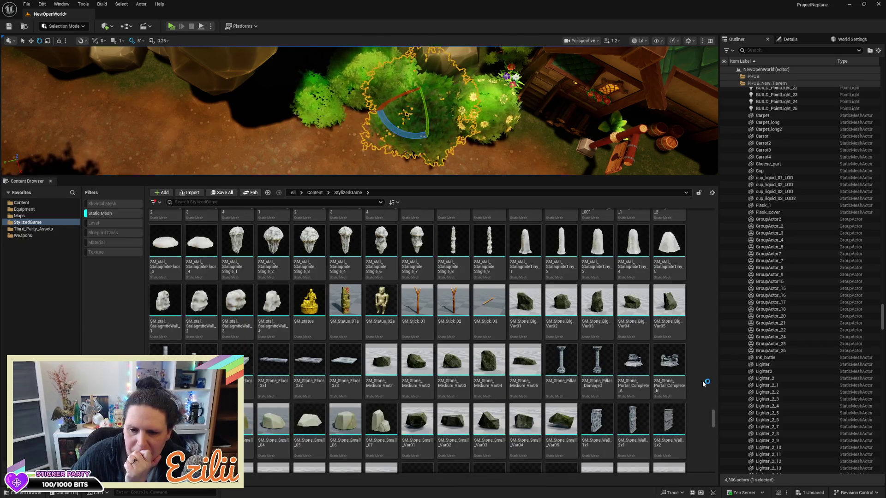
pyautogui.scroll(-1, 702, 384)
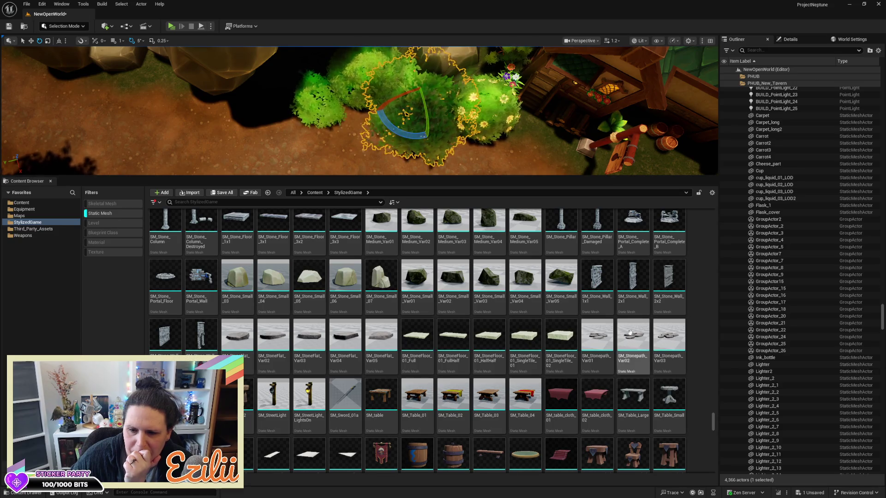
pyautogui.moveTo(360, 111); pyautogui.dragTo(360, 166)
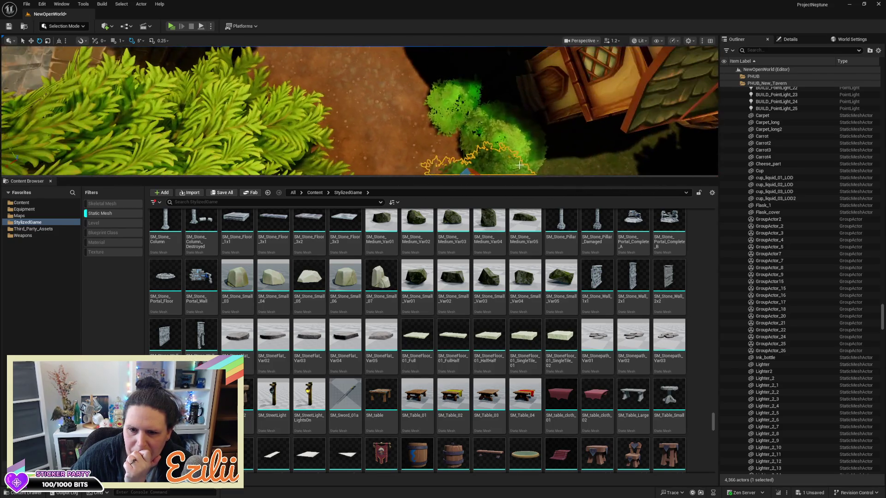
# Step: Place SM_Stonepath_Var01, Var02 and Var03 along the dirt path
pyautogui.click(602, 324)
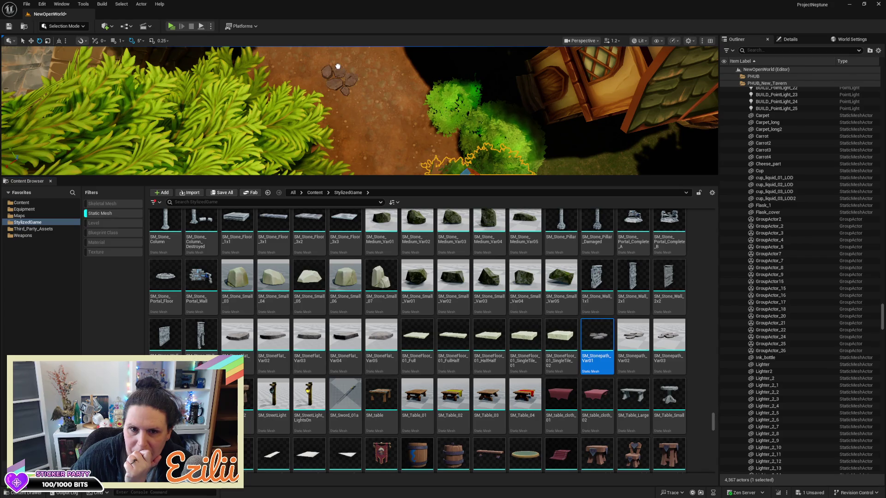
pyautogui.click(627, 341)
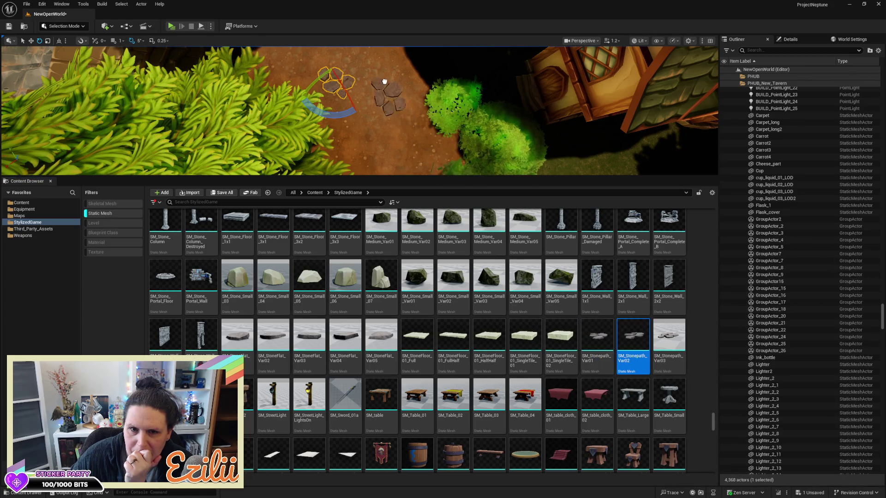
pyautogui.moveTo(678, 336); pyautogui.dragTo(457, 211)
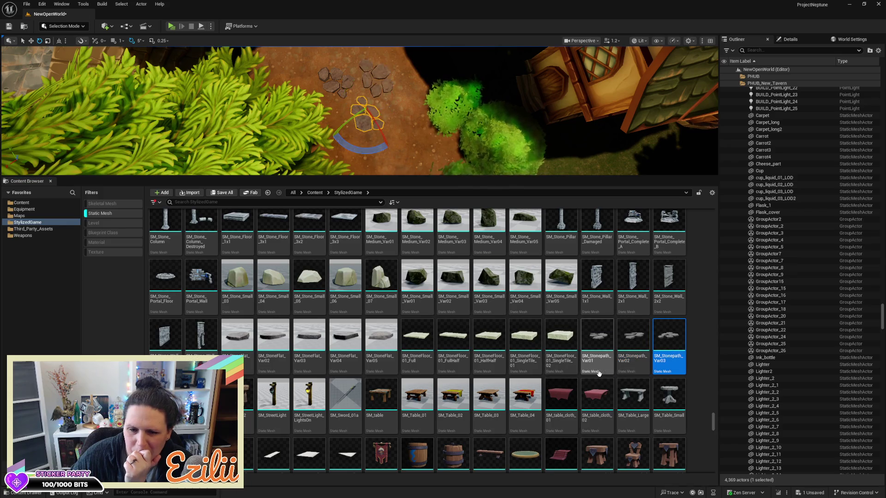
pyautogui.scroll(-5, 599, 373)
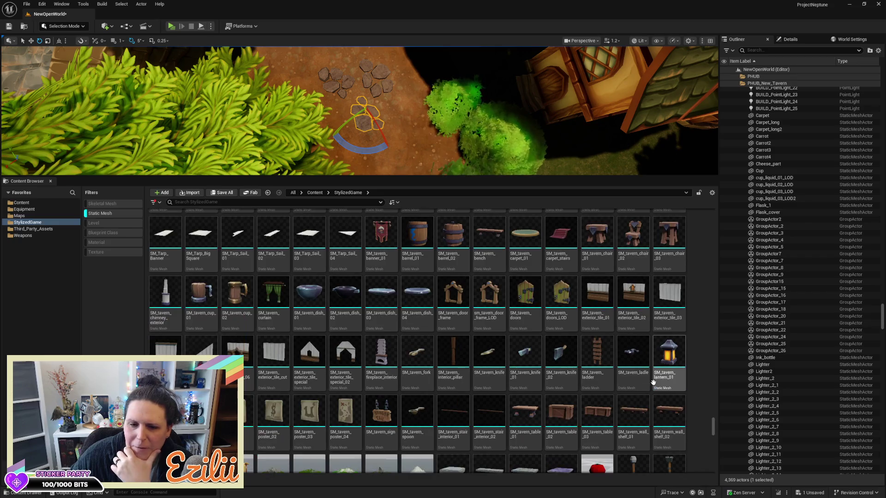
# Step: Browse down the StylizedGame static mesh grid toward the Third_Party_Assets meshes
pyautogui.scroll(-5, 653, 382)
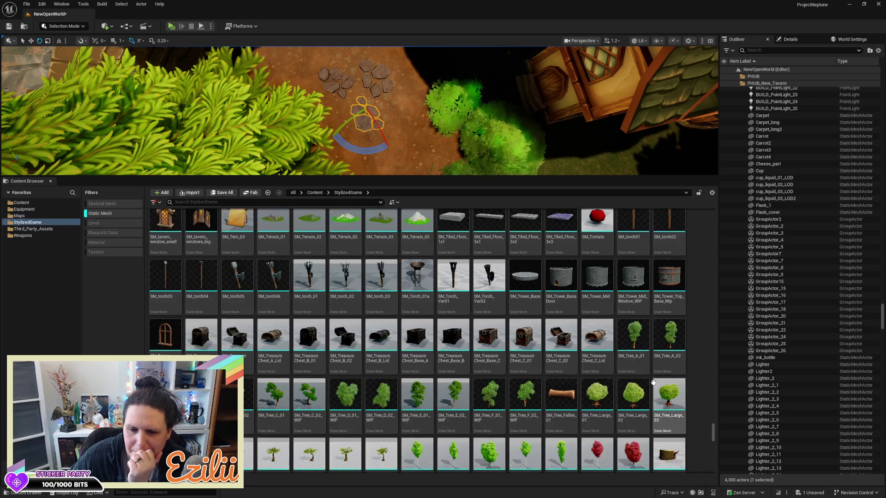
pyautogui.scroll(-4, 653, 382)
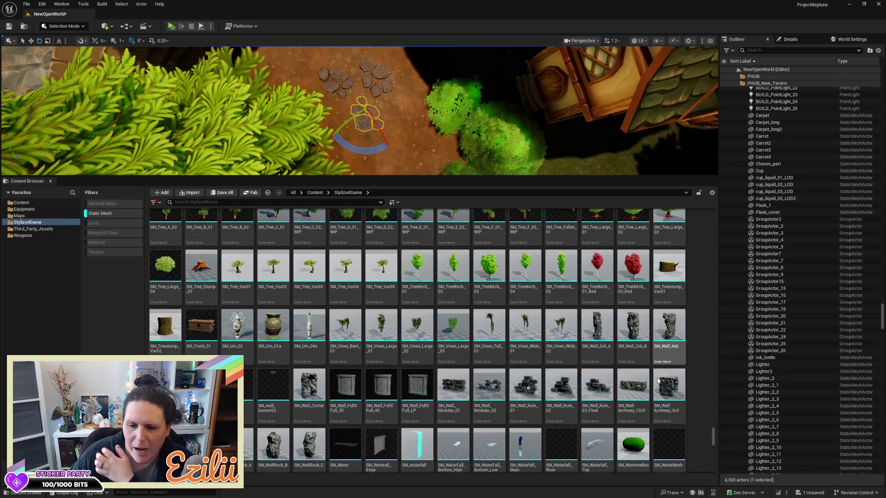
pyautogui.scroll(-2, 657, 378)
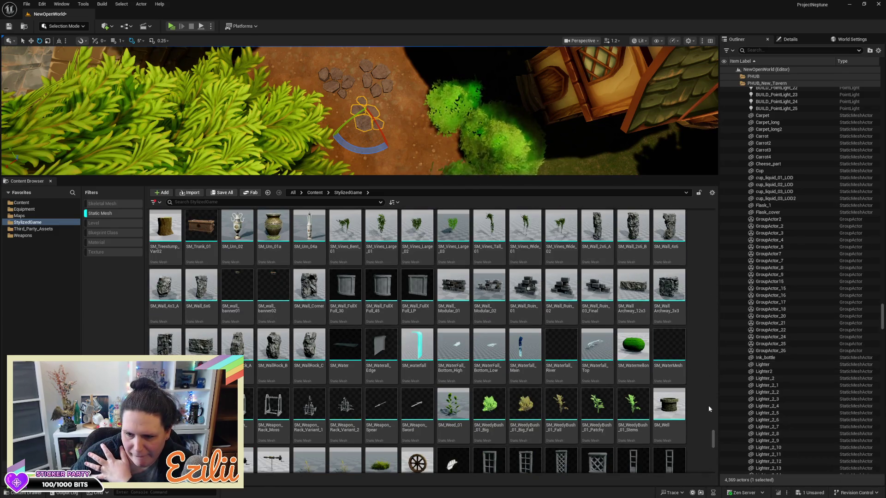
pyautogui.moveTo(713, 440); pyautogui.dragTo(711, 446)
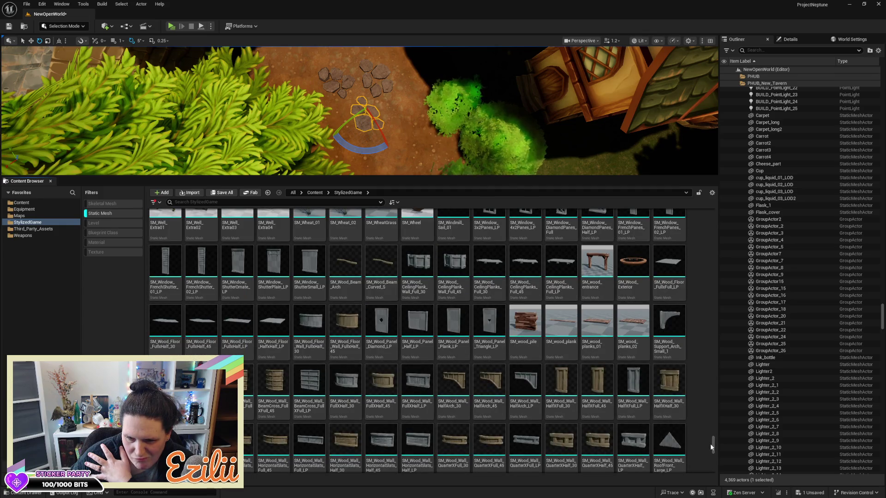
pyautogui.scroll(-3, 704, 443)
pyautogui.scroll(-5, 703, 441)
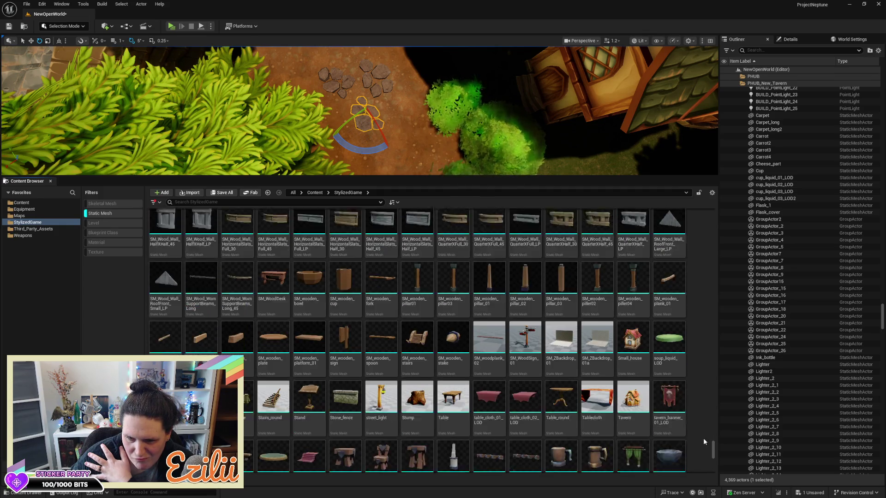
pyautogui.scroll(-3, 704, 438)
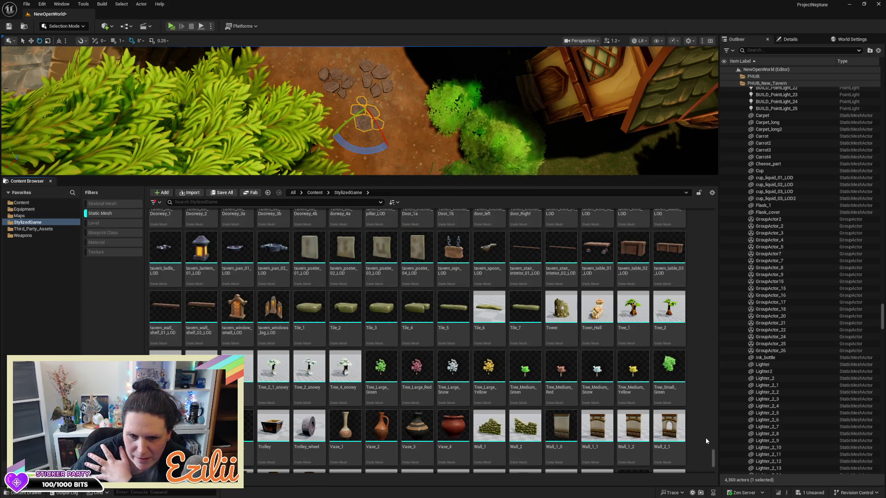
pyautogui.scroll(-5, 705, 438)
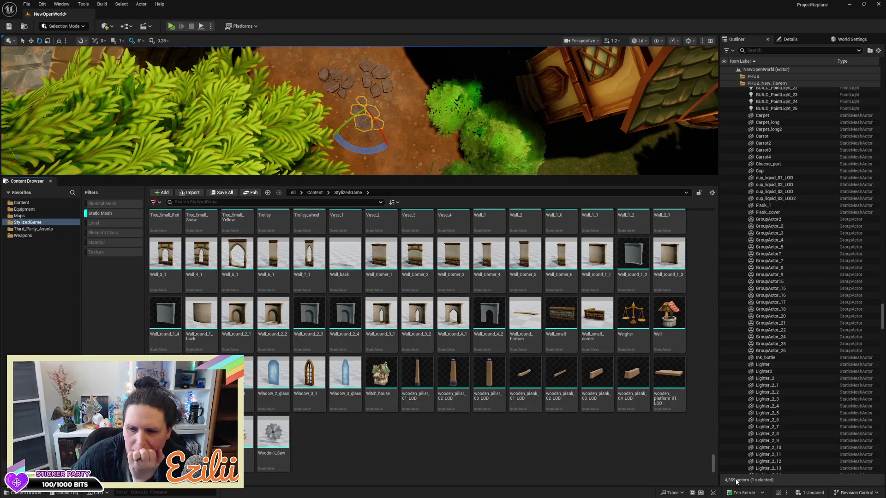
pyautogui.moveTo(715, 470); pyautogui.dragTo(715, 182)
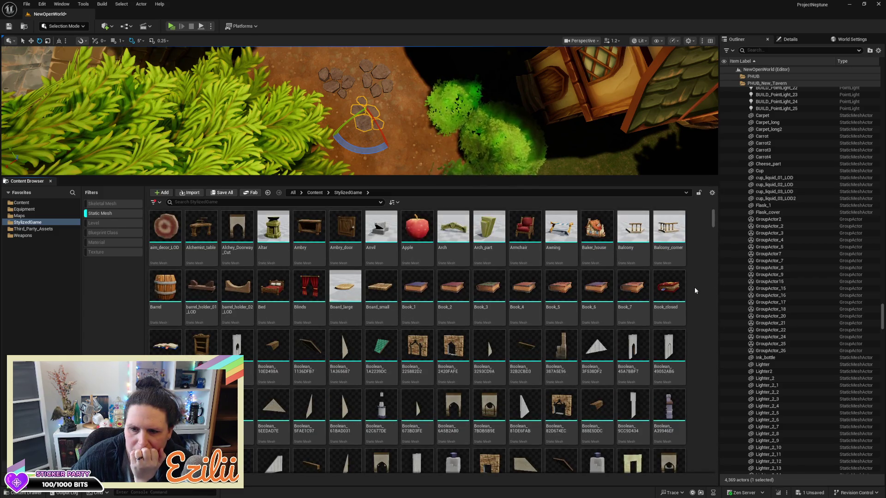
pyautogui.scroll(-4, 694, 289)
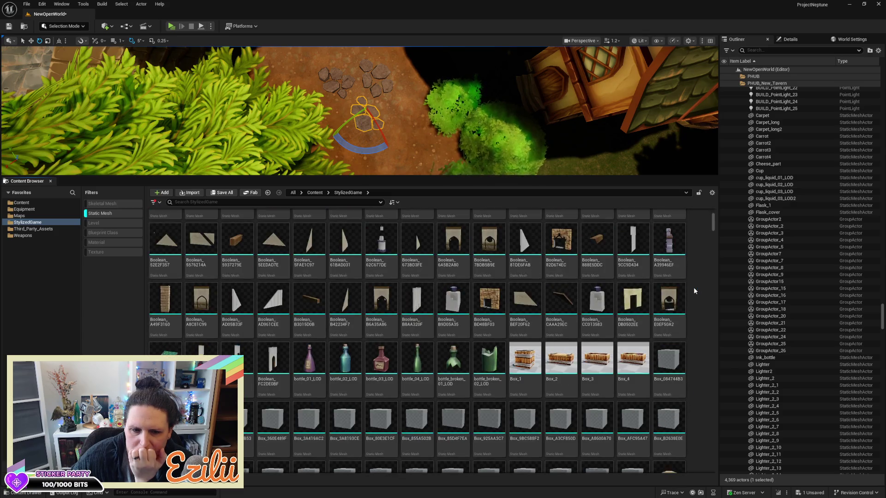
pyautogui.scroll(-5, 694, 289)
pyautogui.scroll(-4, 694, 291)
pyautogui.scroll(-4, 695, 289)
pyautogui.scroll(-5, 693, 290)
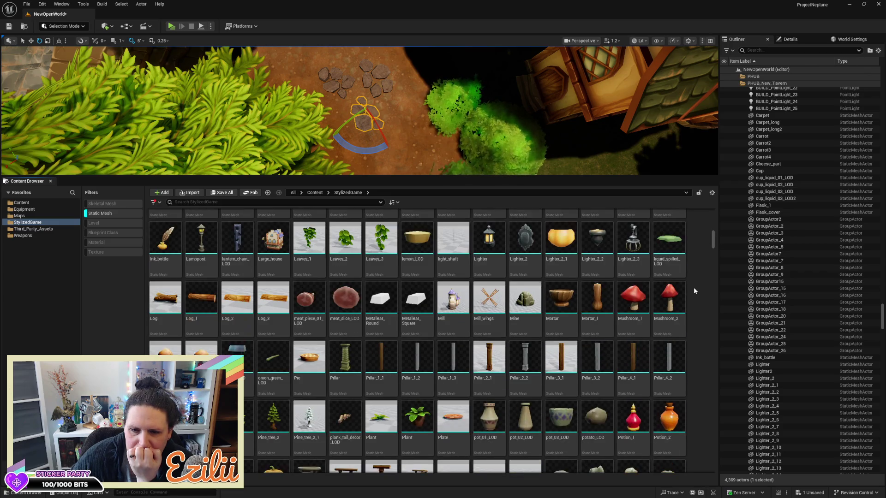
pyautogui.scroll(-2, 694, 290)
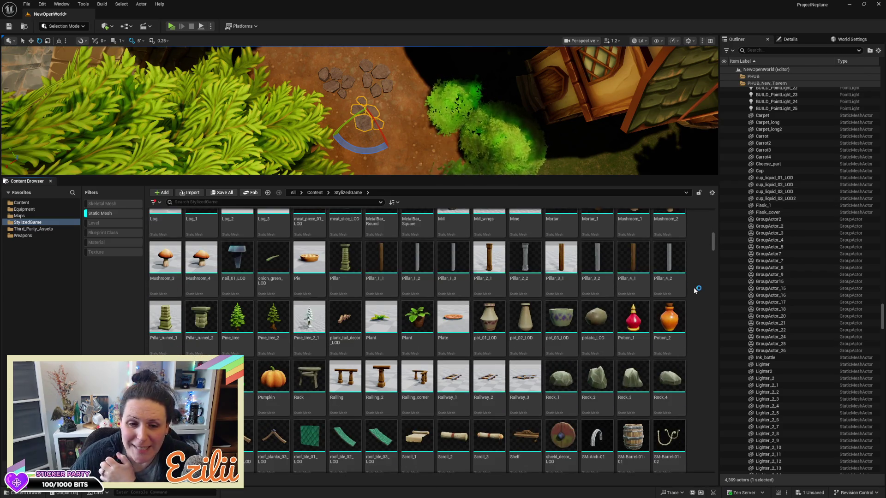
pyautogui.scroll(-2, 695, 289)
pyautogui.scroll(-1, 695, 286)
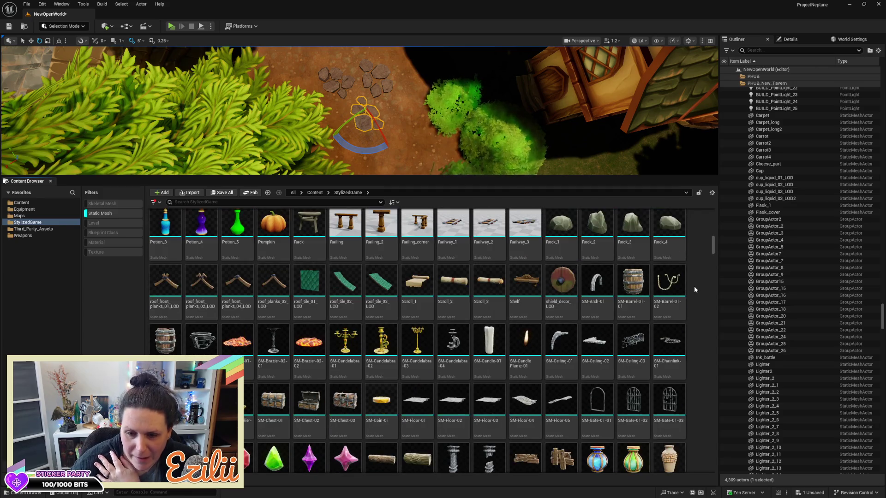
pyautogui.scroll(-1, 694, 289)
pyautogui.scroll(-1, 695, 288)
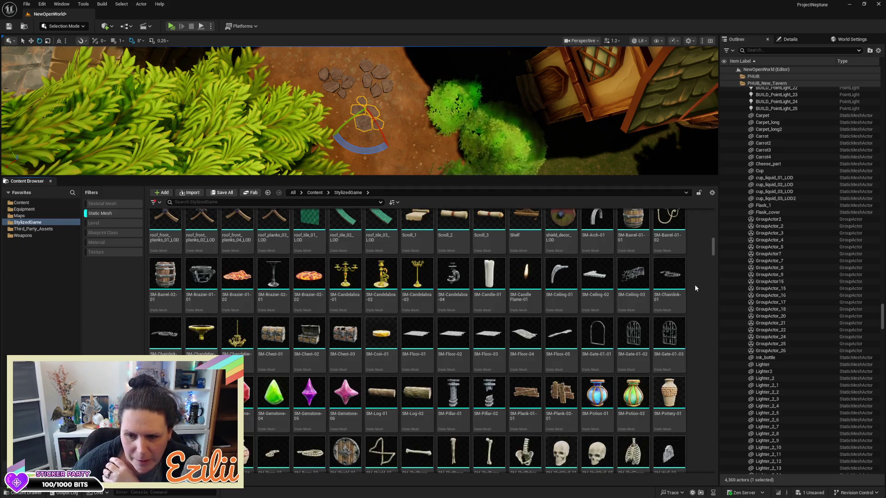
pyautogui.scroll(-4, 687, 284)
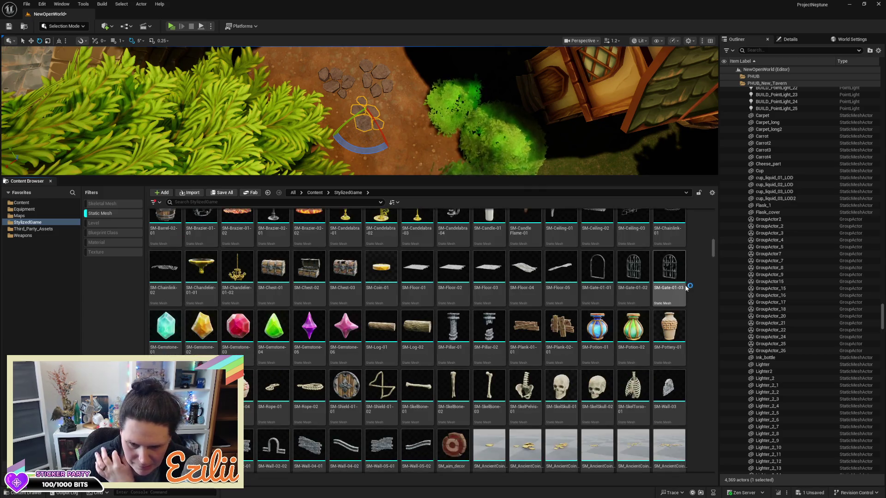
pyautogui.scroll(-4, 684, 284)
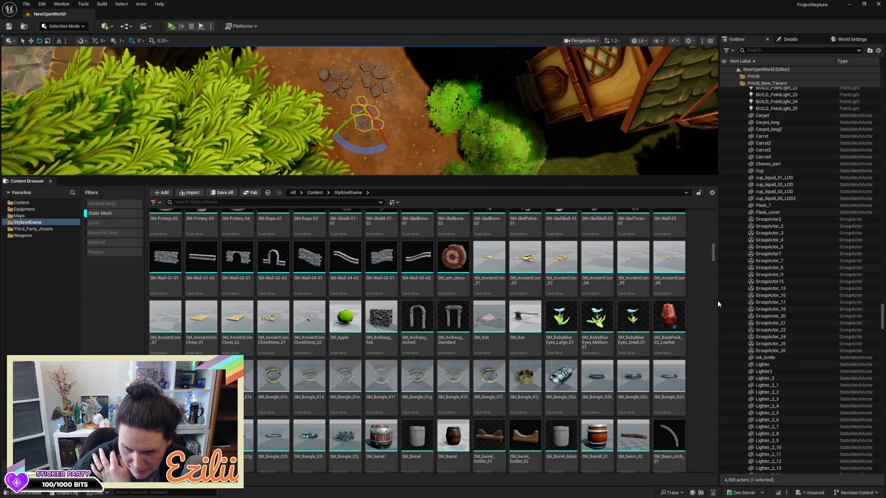
pyautogui.scroll(-4, 705, 319)
pyautogui.scroll(-9, 704, 325)
pyautogui.scroll(-8, 704, 325)
pyautogui.scroll(-6, 704, 324)
pyautogui.scroll(-1, 704, 325)
pyautogui.scroll(-6, 704, 325)
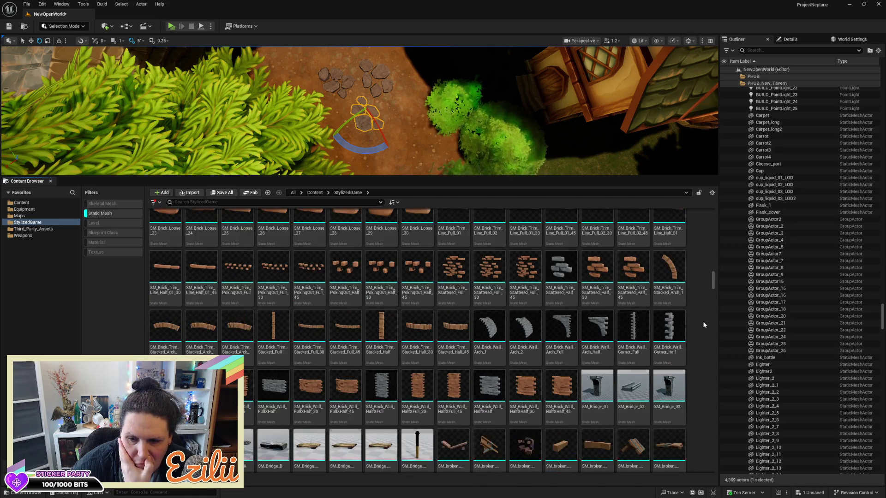
pyautogui.scroll(-1, 705, 324)
pyautogui.scroll(-6, 704, 324)
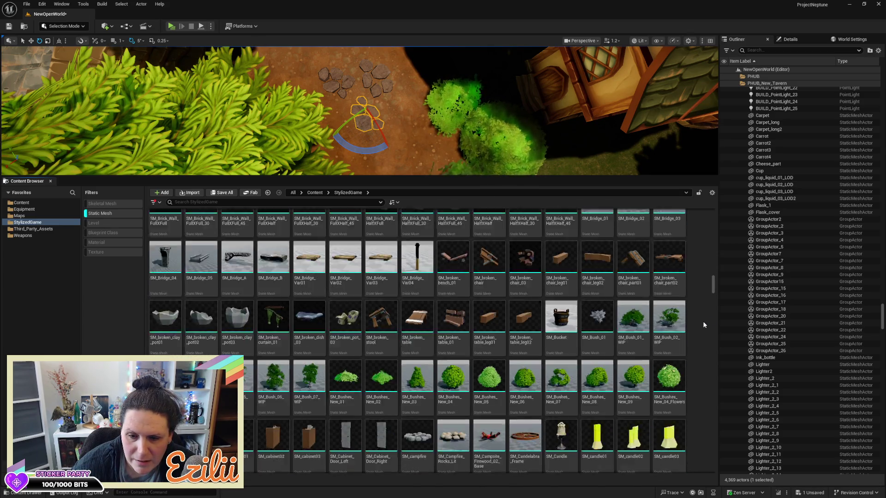
pyautogui.scroll(-6, 704, 325)
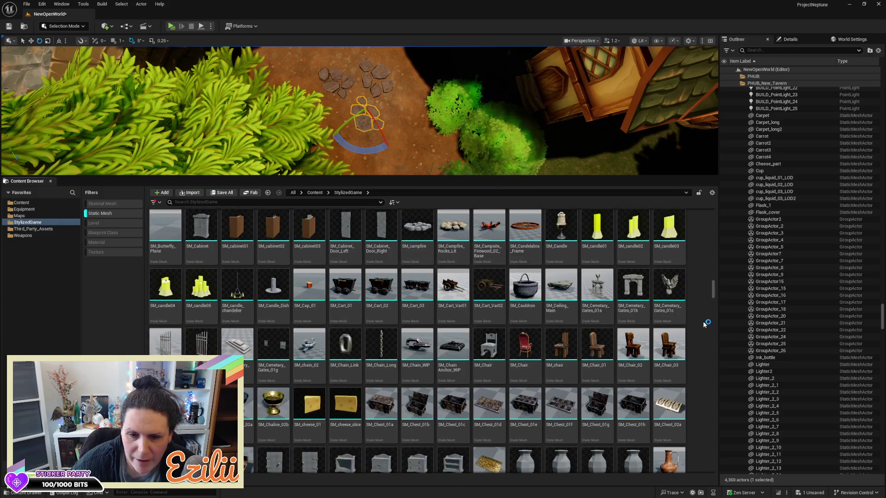
pyautogui.scroll(-4, 704, 324)
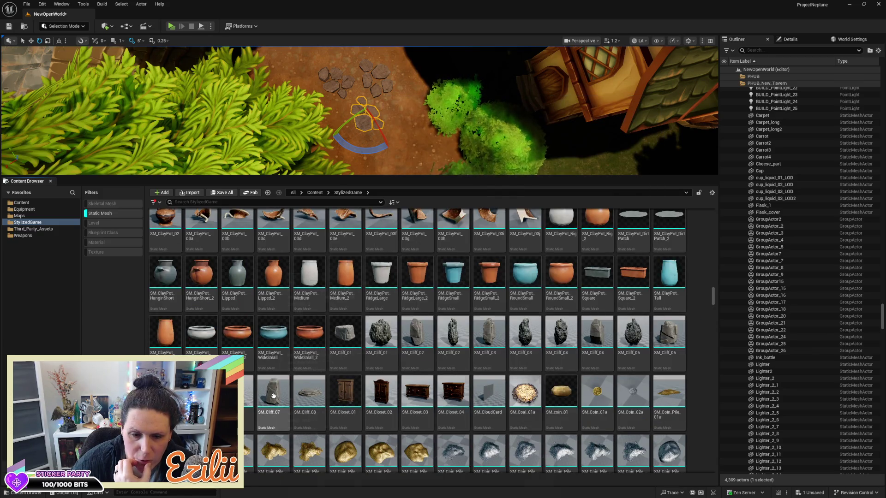
pyautogui.scroll(-4, 273, 396)
pyautogui.scroll(-4, 517, 400)
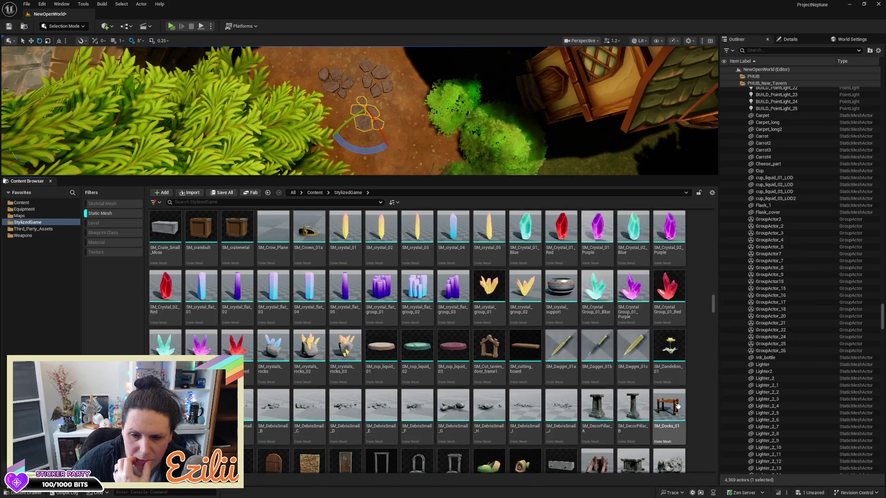
pyautogui.scroll(5, 677, 406)
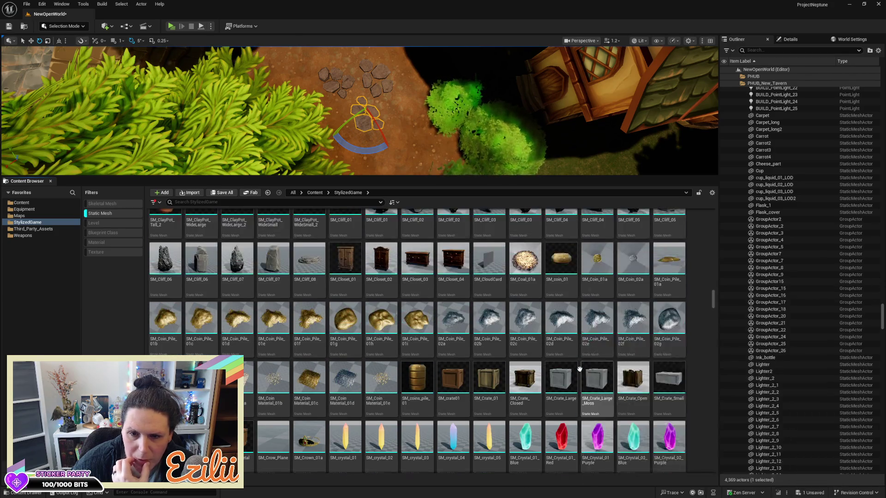
pyautogui.scroll(2, 579, 369)
pyautogui.moveTo(274, 319)
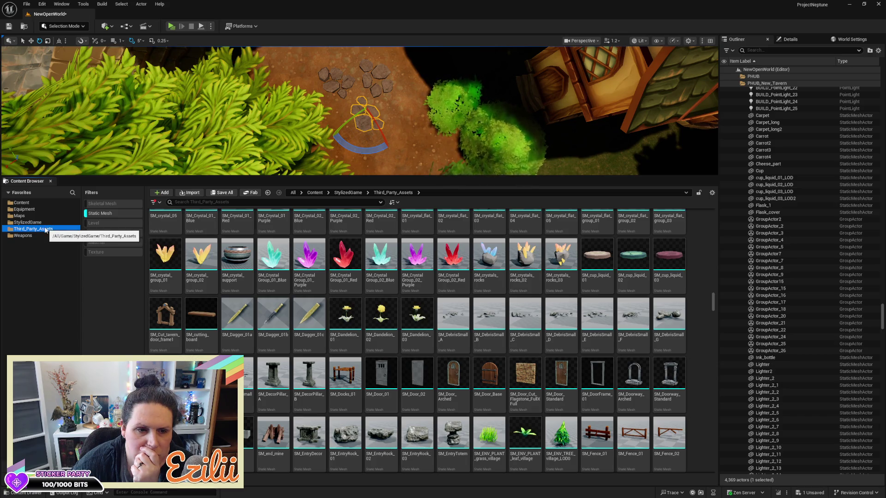
# Step: Open DreamscapeSeries > DreamscapeMeadows > Meshes > Rocks in the Content Browser
pyautogui.click(98, 215)
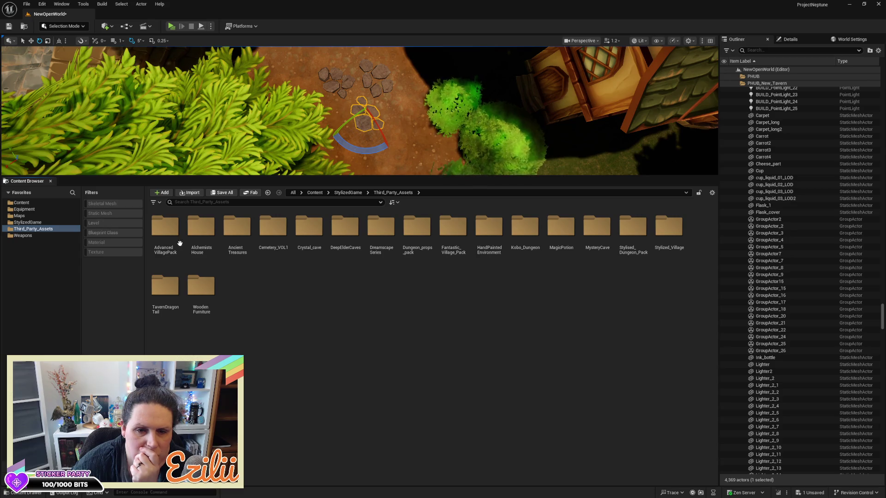
pyautogui.doubleClick(382, 231)
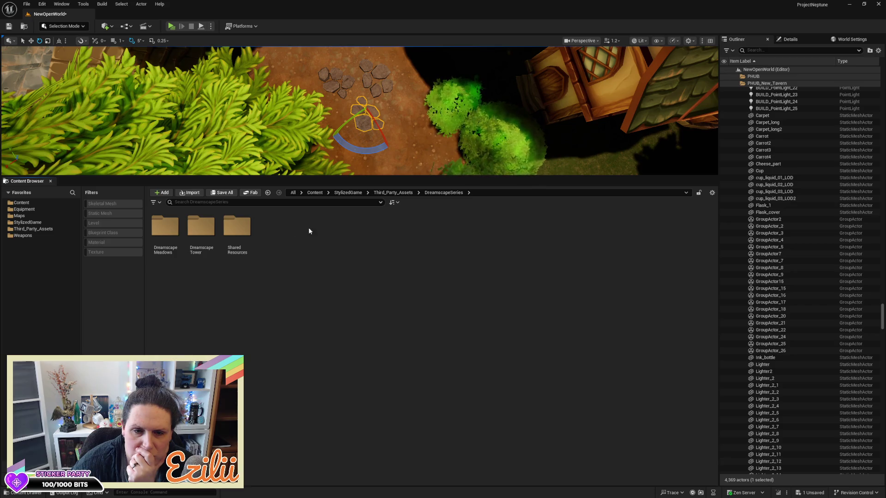
pyautogui.doubleClick(164, 226)
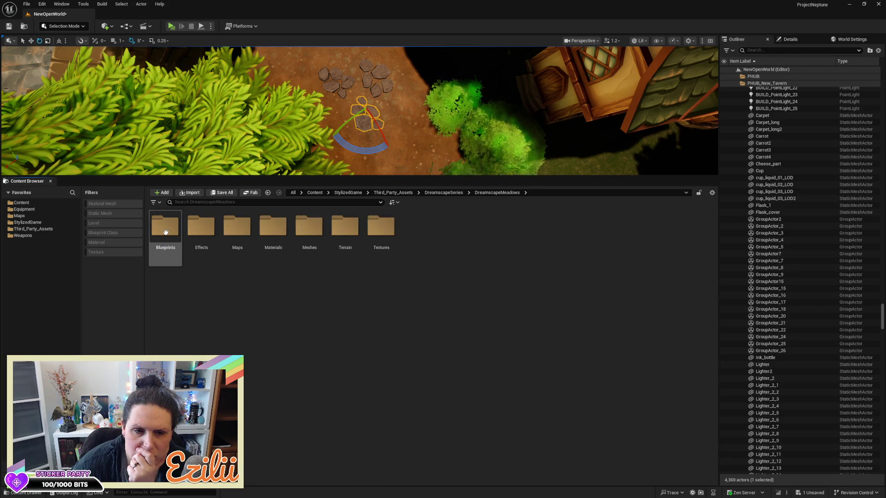
pyautogui.doubleClick(309, 229)
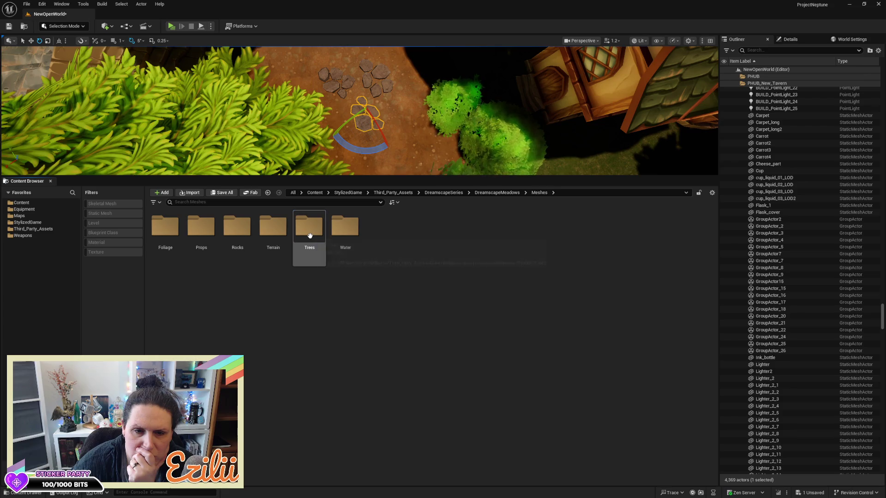
pyautogui.doubleClick(245, 240)
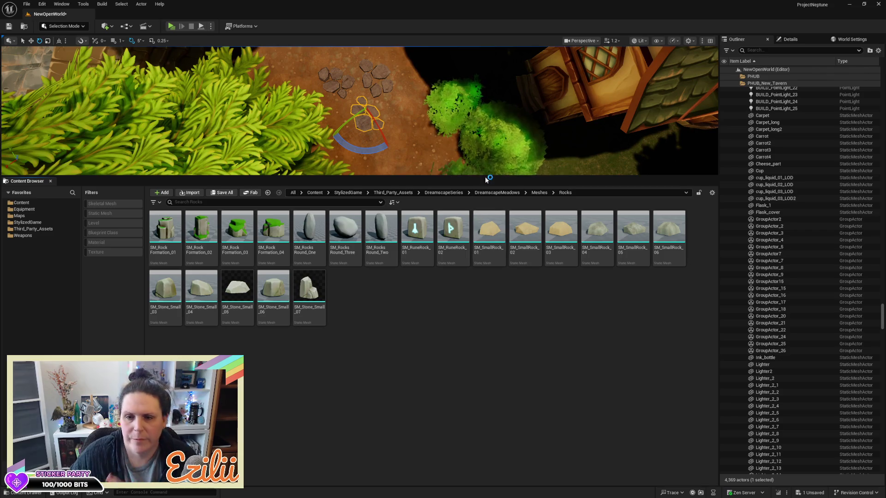
# Step: Place SM_RuneRock_02 and SM_RuneRock_01 in the courtyard and delete the stepping-stone group
pyautogui.moveTo(461, 116); pyautogui.dragTo(448, 111)
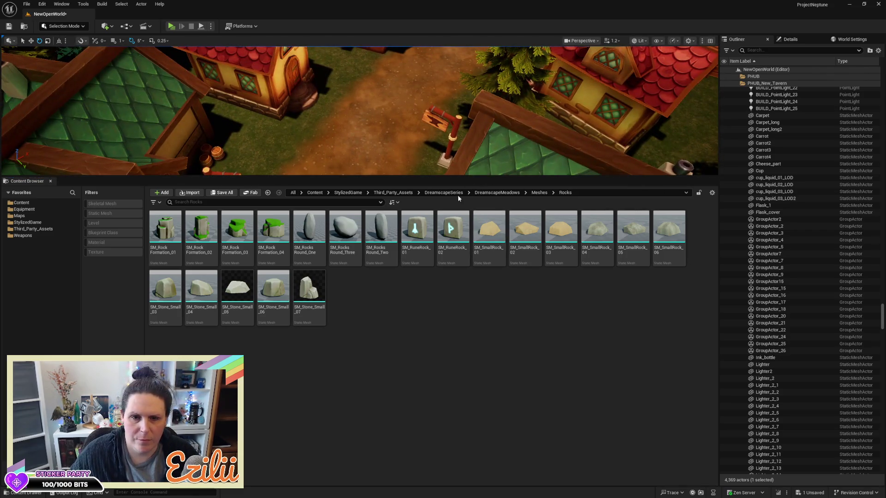
pyautogui.moveTo(461, 176); pyautogui.dragTo(460, 324)
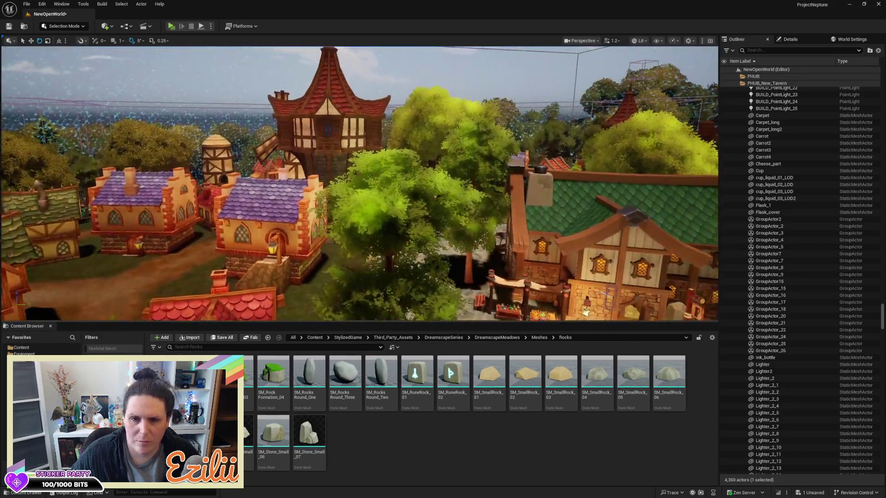
pyautogui.moveTo(360, 184); pyautogui.dragTo(335, 187)
pyautogui.moveTo(452, 378)
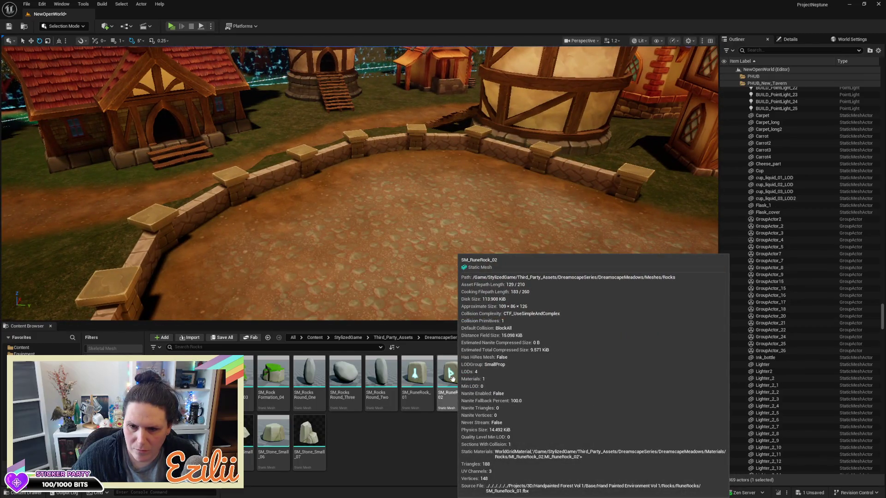
pyautogui.moveTo(452, 379); pyautogui.dragTo(477, 245)
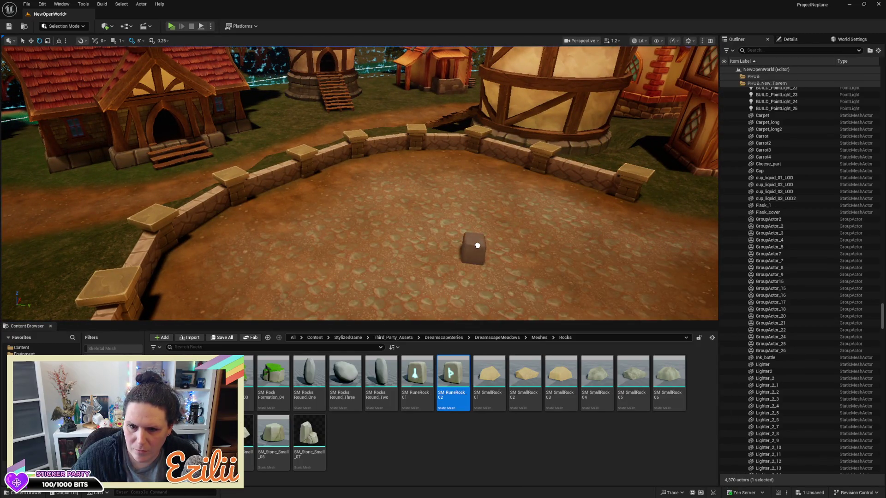
pyautogui.click(416, 379)
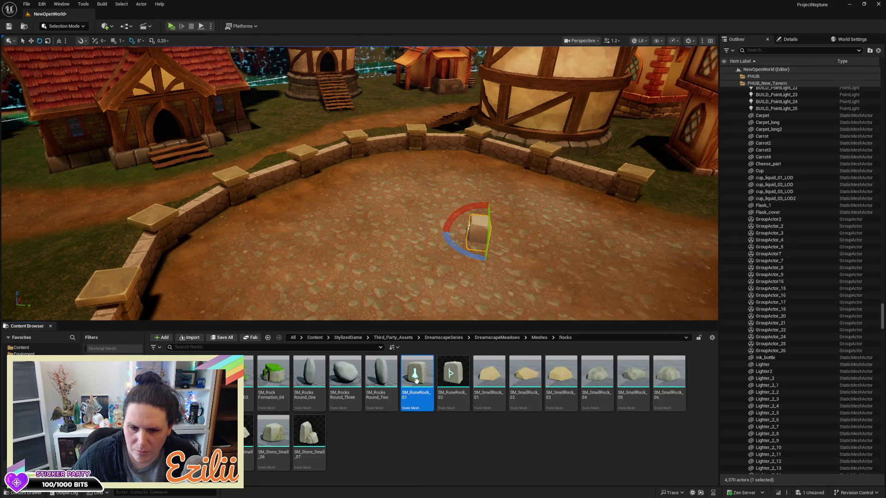
pyautogui.moveTo(417, 231); pyautogui.dragTo(417, 231)
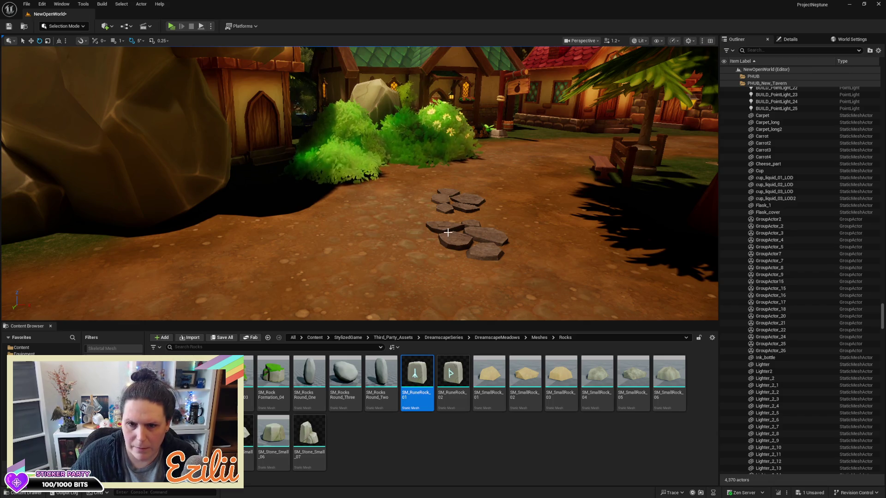
pyautogui.press('Delete')
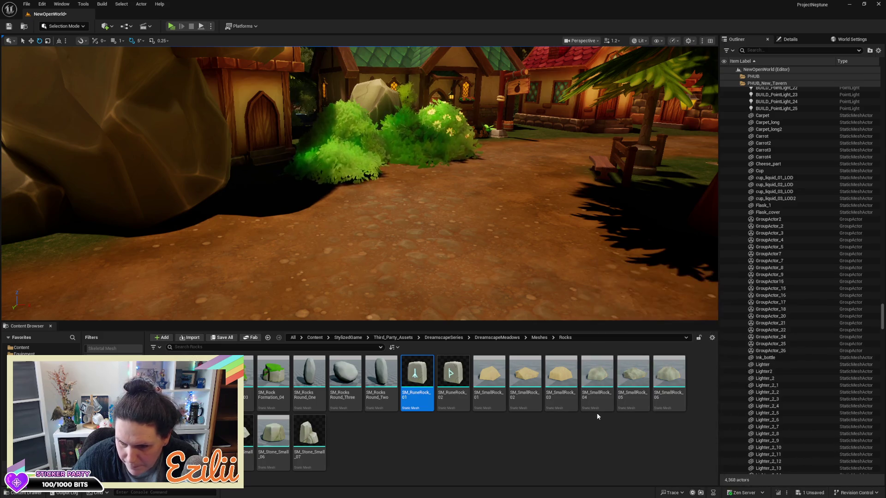
# Step: Scatter SM_SmallRock_04, _06, _05 and several SM_Stone_Small_06 rocks across the dirt path
pyautogui.moveTo(454, 256); pyautogui.dragTo(453, 256)
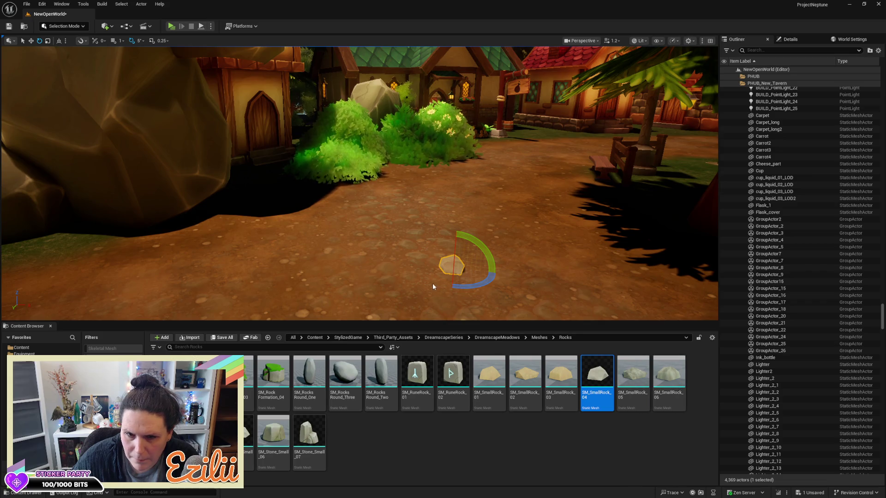
pyautogui.moveTo(660, 372); pyautogui.dragTo(523, 248)
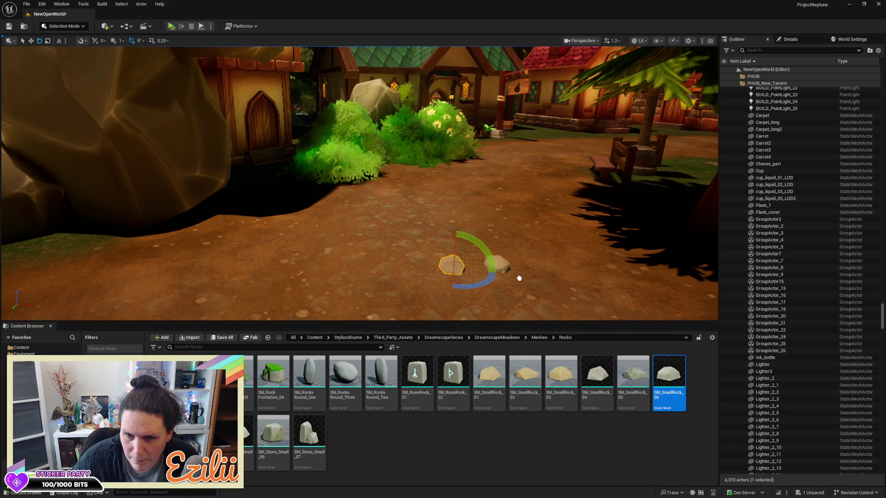
pyautogui.moveTo(639, 362)
pyautogui.mouseDown()
pyautogui.moveTo(456, 300)
pyautogui.moveTo(415, 245)
pyautogui.mouseUp()
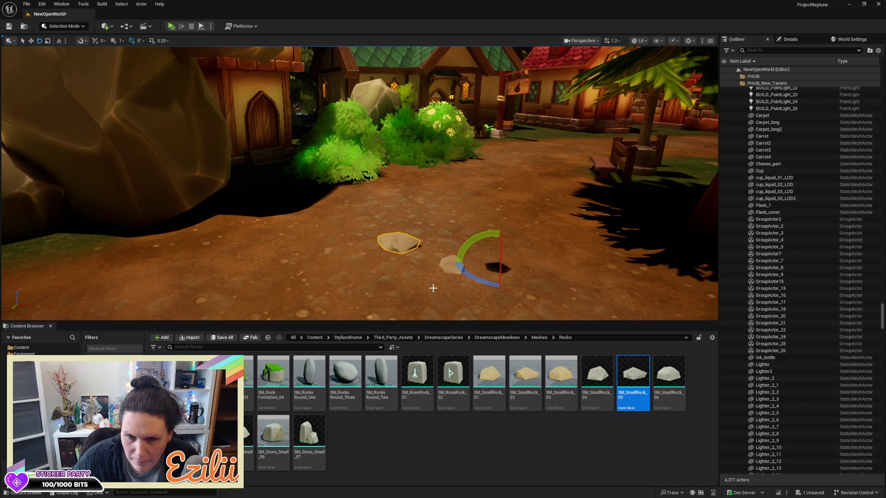
pyautogui.moveTo(273, 431)
pyautogui.mouseDown()
pyautogui.moveTo(265, 281)
pyautogui.moveTo(293, 251)
pyautogui.mouseUp()
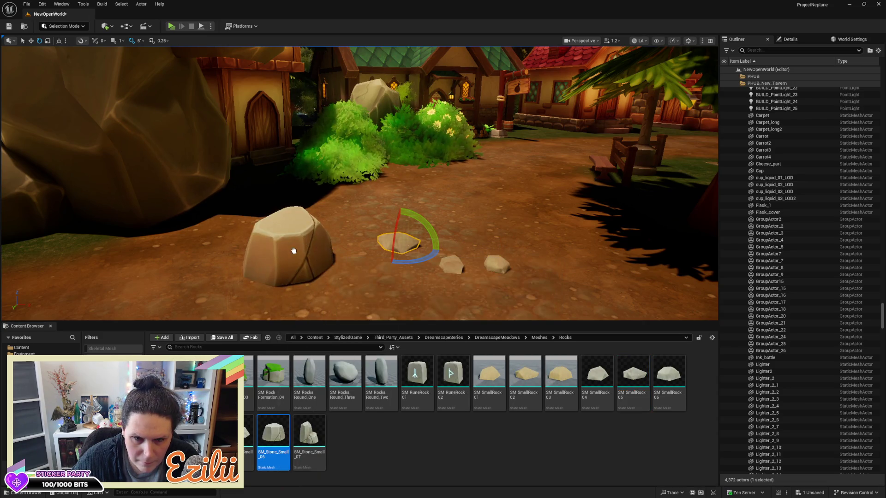
pyautogui.click(285, 283)
pyautogui.moveTo(273, 431); pyautogui.dragTo(177, 289)
pyautogui.moveTo(382, 258)
pyautogui.mouseDown()
pyautogui.moveTo(286, 259)
pyautogui.moveTo(284, 277)
pyautogui.moveTo(272, 221)
pyautogui.moveTo(277, 259)
pyautogui.moveTo(369, 277)
pyautogui.moveTo(466, 277)
pyautogui.mouseUp()
pyautogui.moveTo(341, 373)
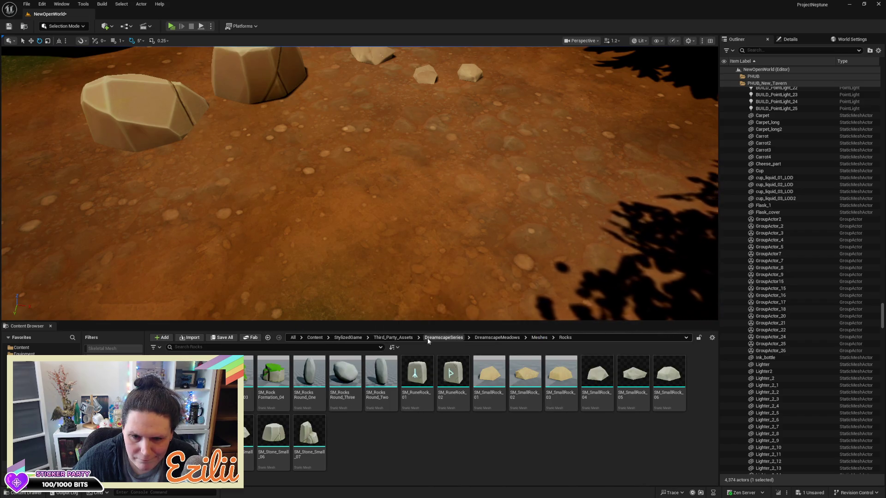
pyautogui.click(400, 339)
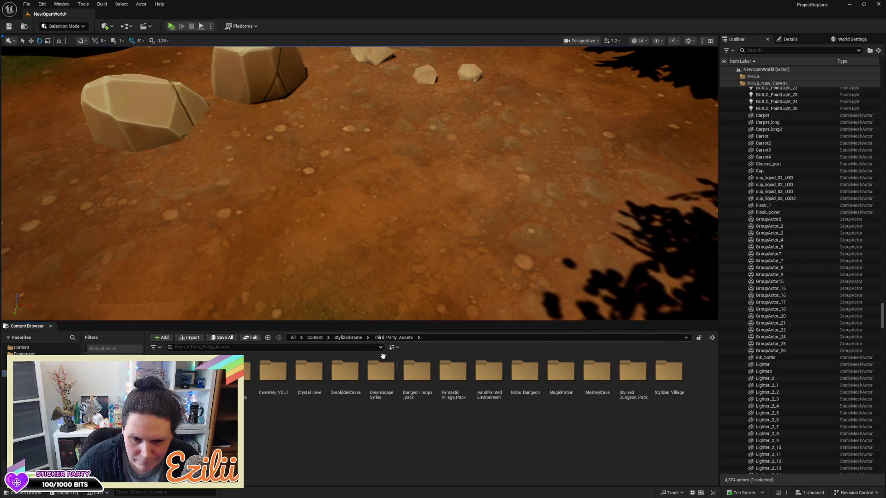
# Step: Open DeepElderCaves > Meshes > Props, look through its props, then return to Content
pyautogui.doubleClick(355, 370)
pyautogui.click(271, 372)
pyautogui.doubleClick(271, 374)
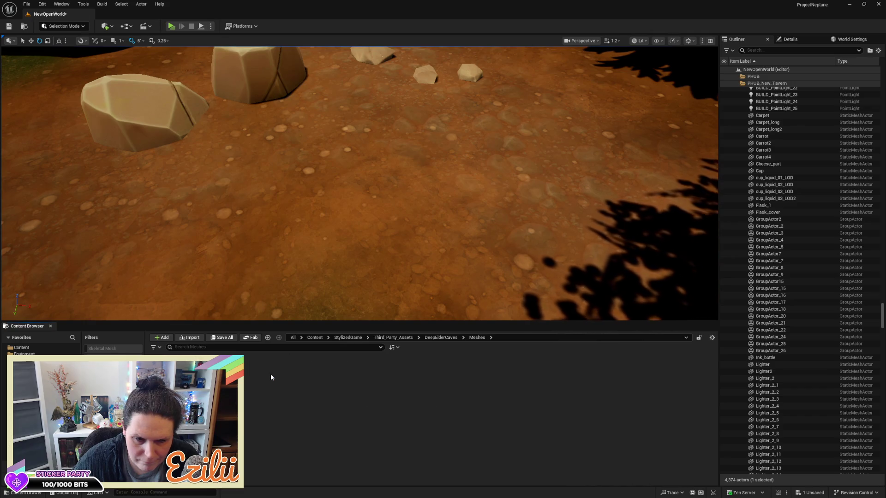
pyautogui.doubleClick(270, 374)
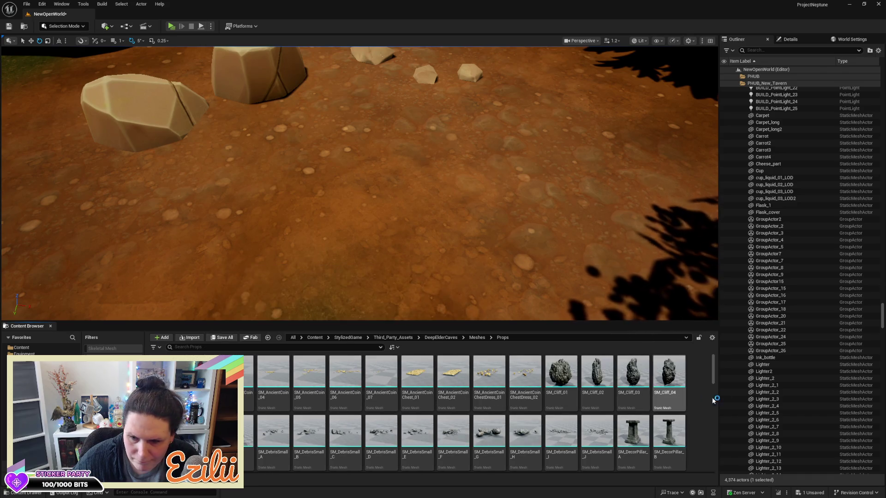
pyautogui.moveTo(714, 372)
pyautogui.mouseDown()
pyautogui.moveTo(709, 464)
pyautogui.moveTo(715, 330)
pyautogui.mouseUp()
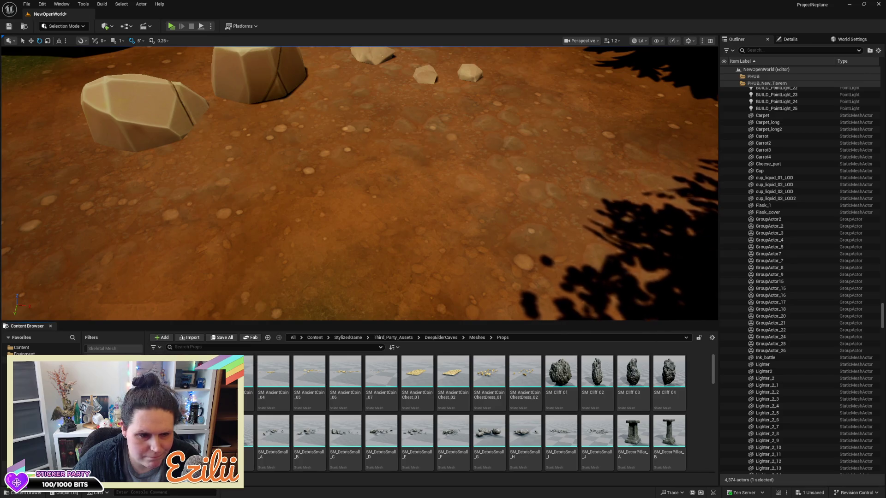
pyautogui.click(14, 350)
# Step: Scroll through the top-level Content static meshes, checking asset tooltips
pyautogui.scroll(-3, 705, 374)
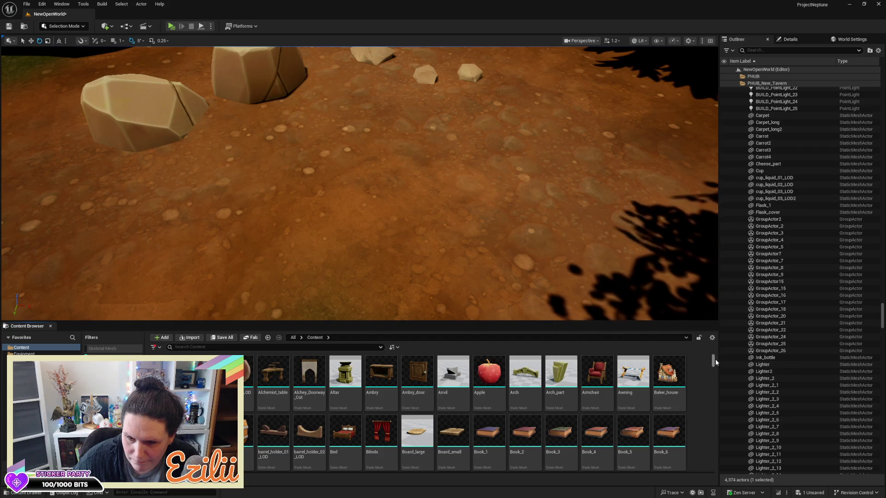
pyautogui.scroll(-2, 691, 396)
pyautogui.scroll(-4, 692, 396)
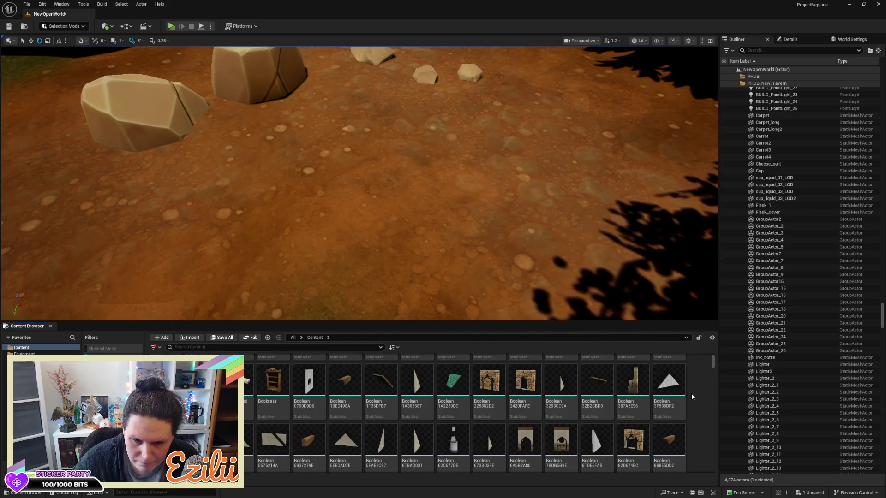
pyautogui.scroll(-5, 691, 396)
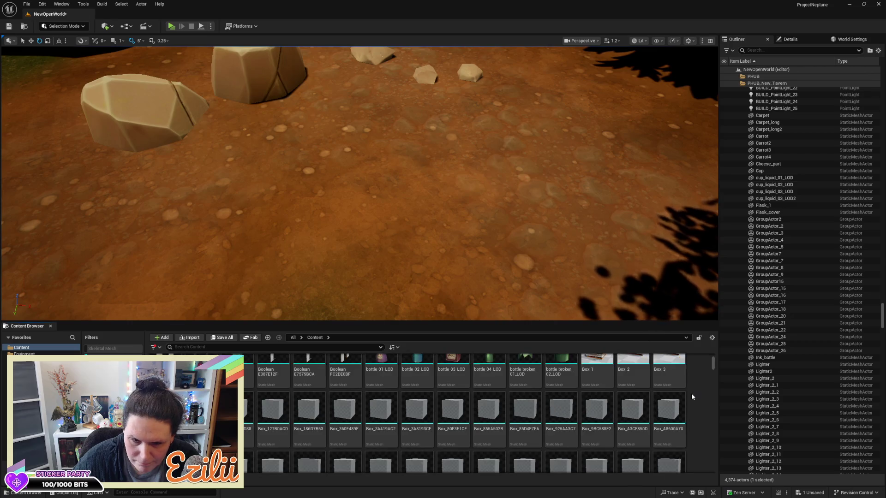
pyautogui.scroll(-5, 691, 393)
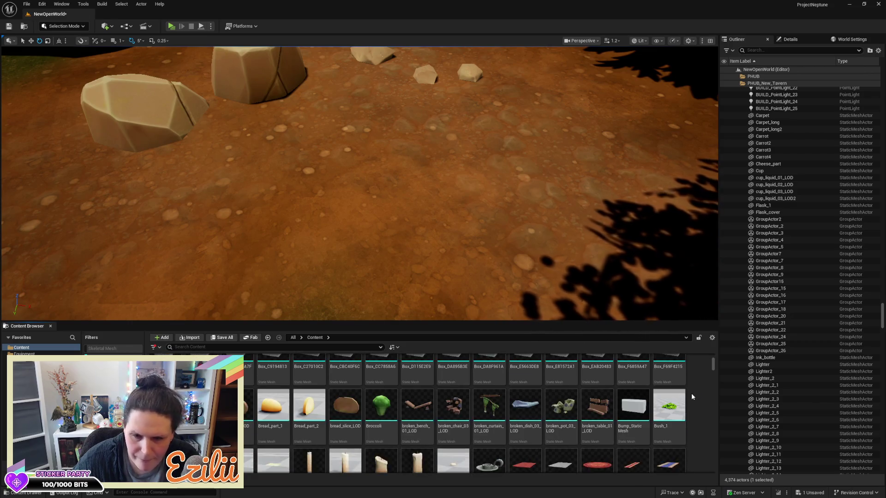
pyautogui.scroll(-5, 695, 389)
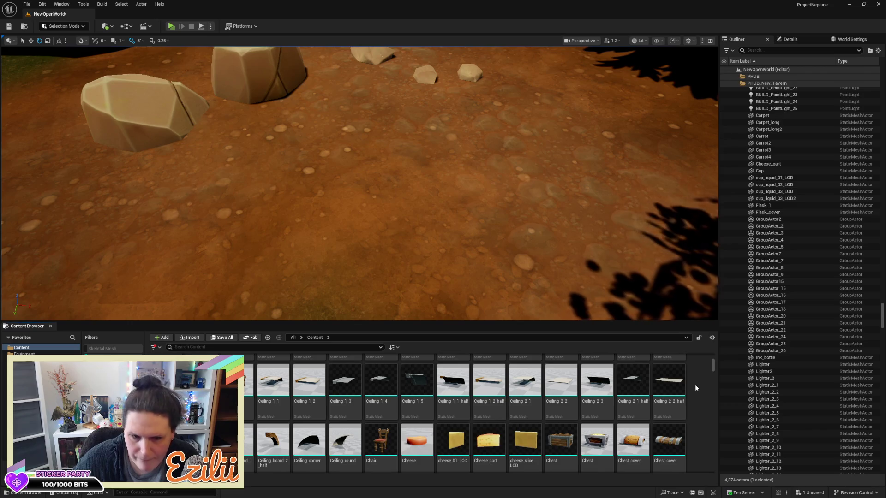
pyautogui.scroll(-6, 698, 378)
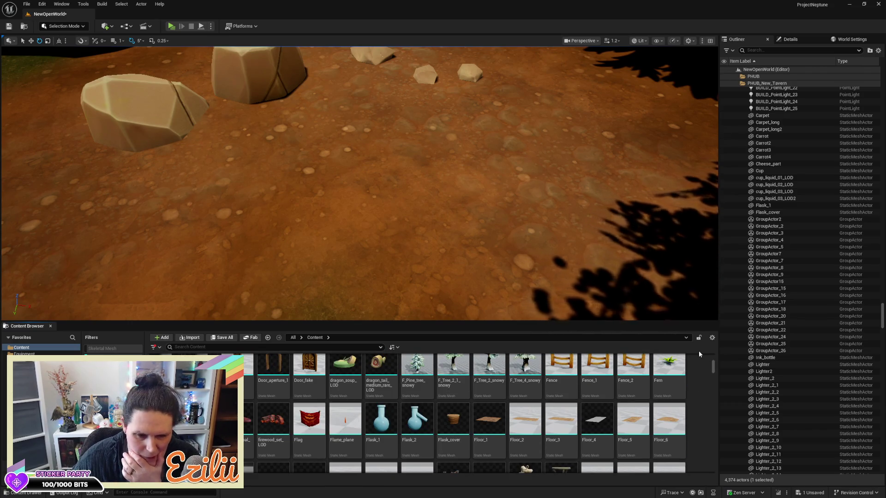
pyautogui.scroll(-5, 683, 395)
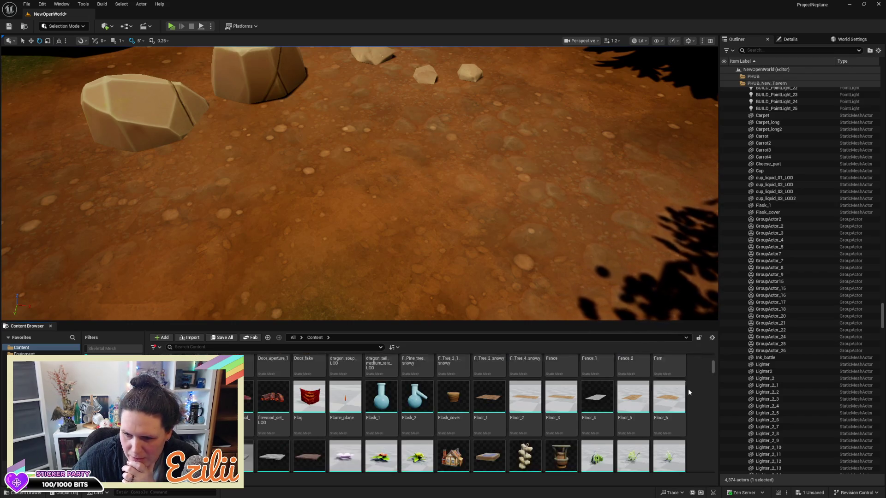
pyautogui.scroll(-3, 689, 392)
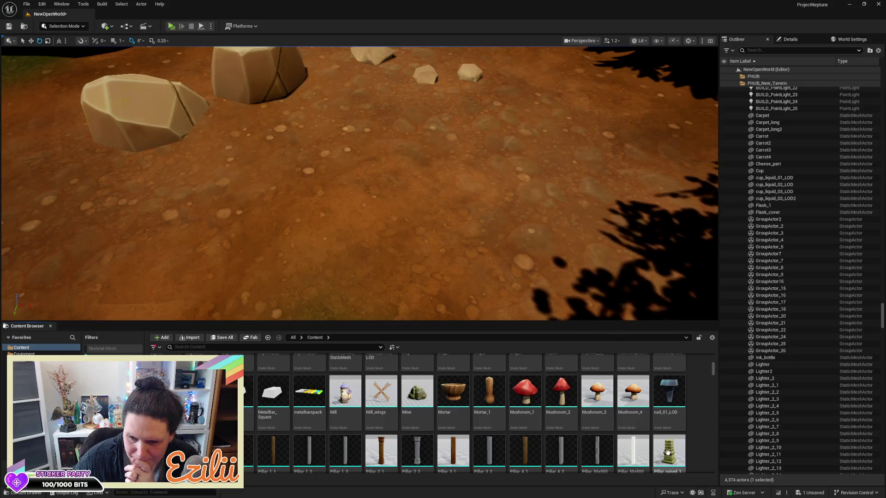
pyautogui.scroll(-2, 667, 452)
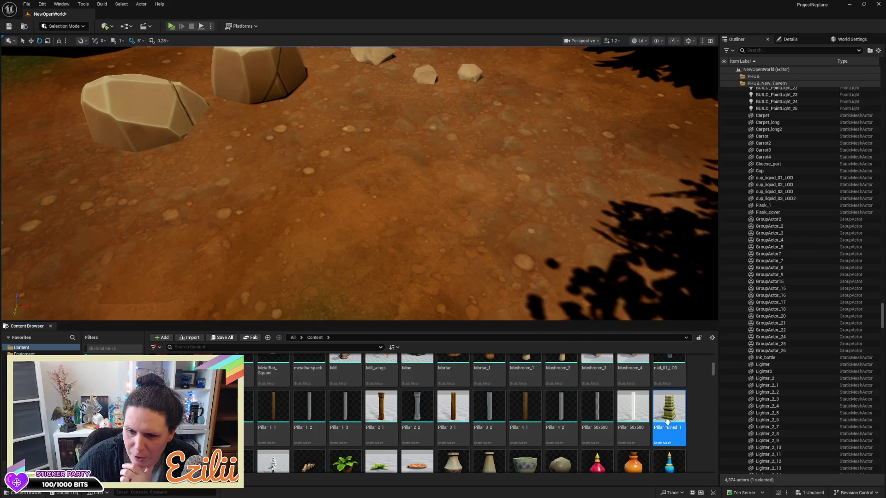
pyautogui.scroll(-2, 700, 411)
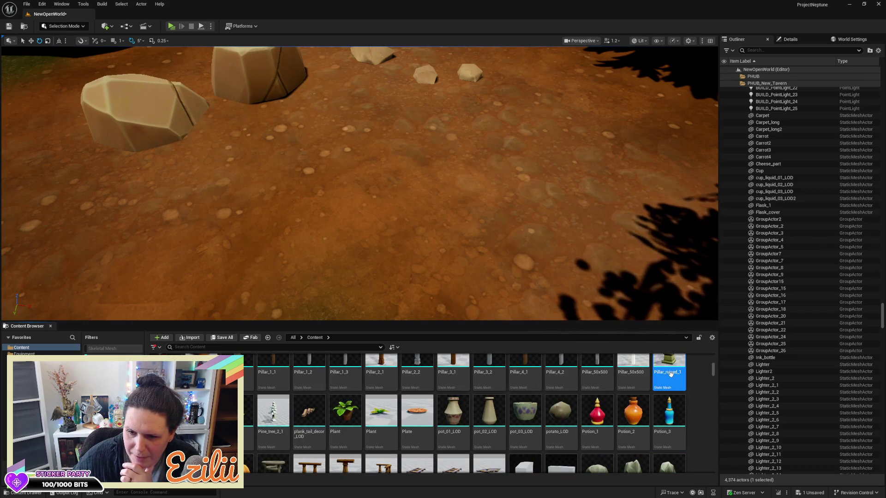
pyautogui.scroll(-1, 670, 374)
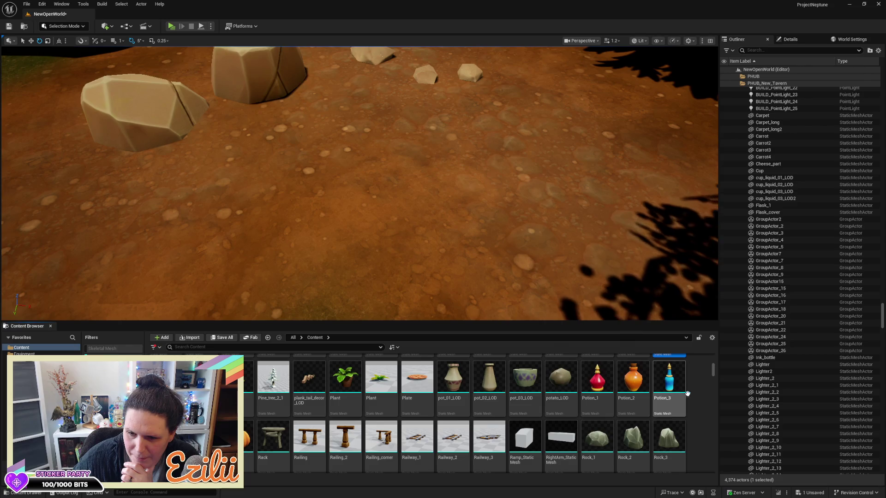
pyautogui.scroll(-5, 653, 410)
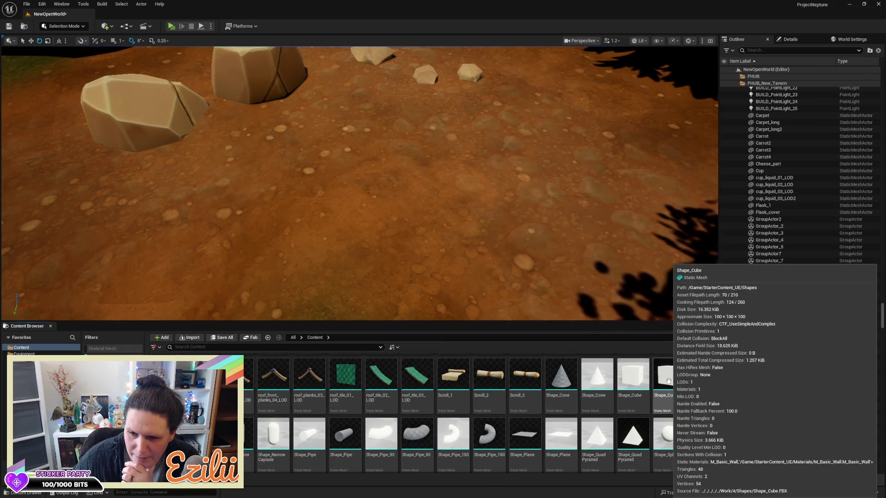
pyautogui.scroll(2, 686, 387)
pyautogui.scroll(4, 686, 384)
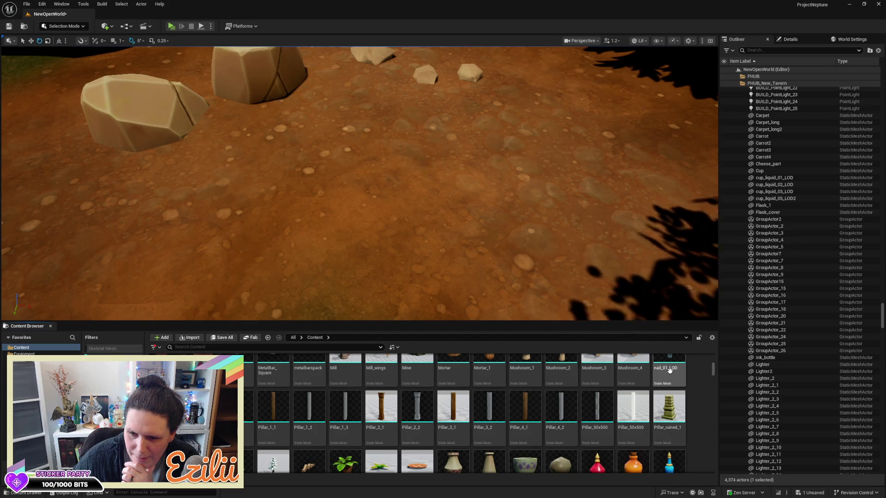
pyautogui.scroll(-2, 666, 403)
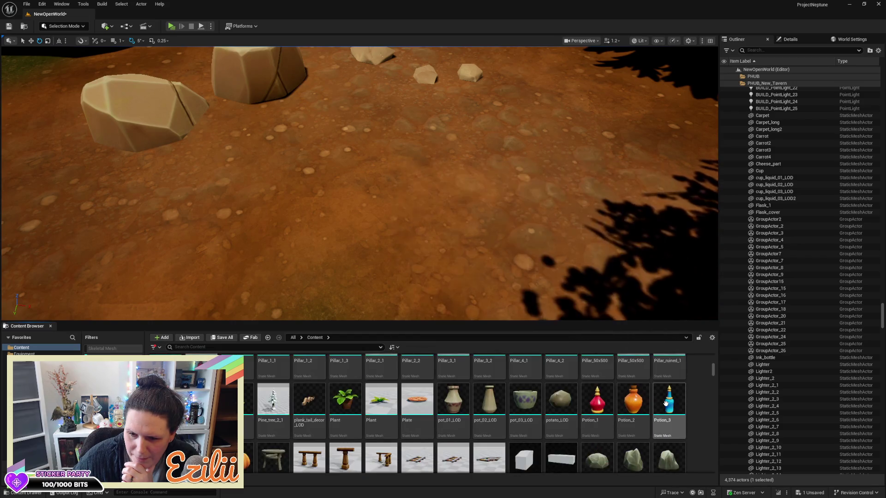
pyautogui.scroll(1, 666, 405)
pyautogui.scroll(1, 665, 405)
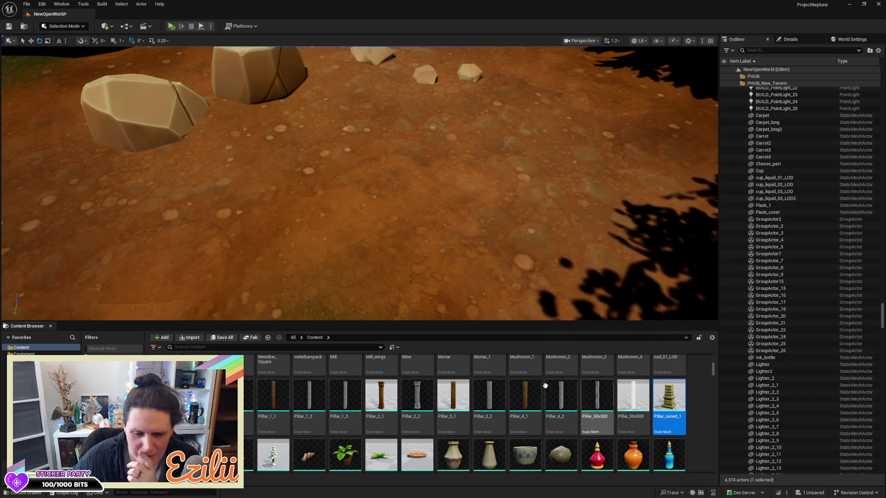
pyautogui.scroll(-2, 659, 402)
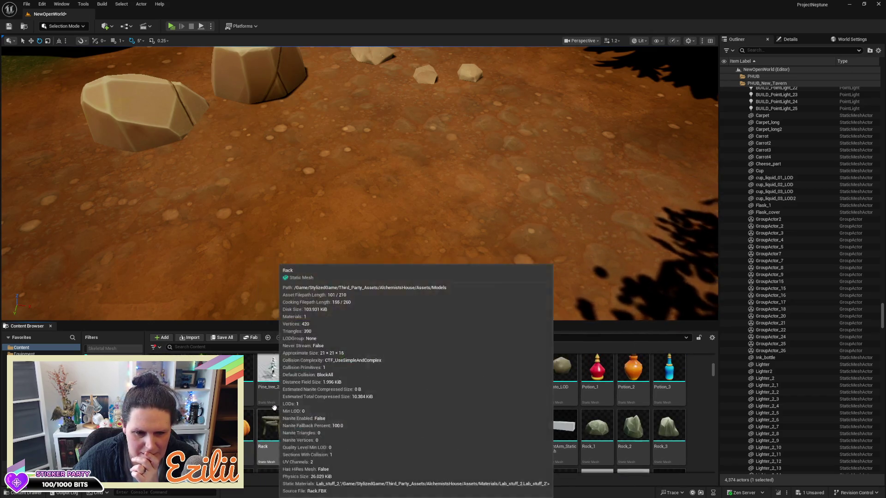
pyautogui.scroll(1, 252, 401)
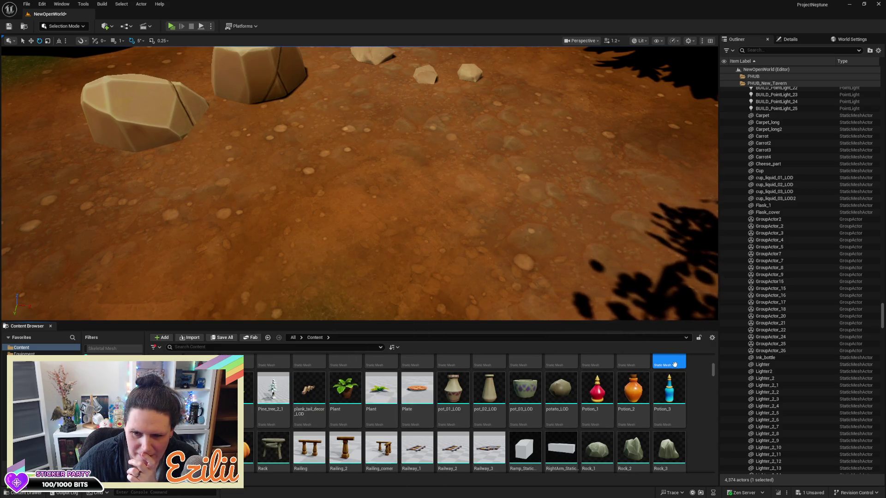
pyautogui.moveTo(251, 400)
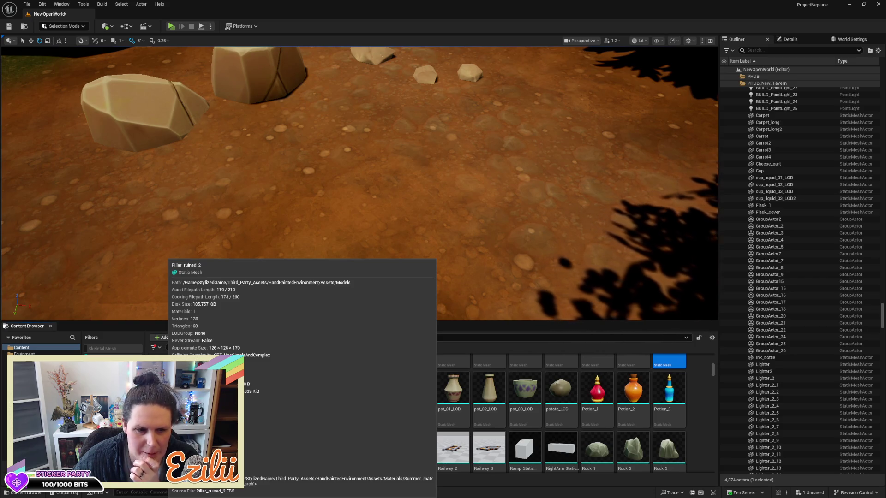
pyautogui.scroll(-5, 462, 415)
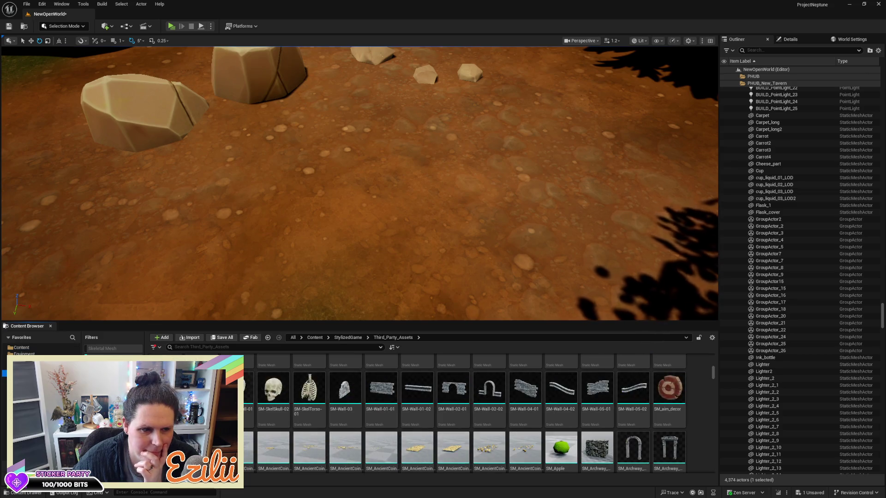
# Step: Clear the Static Mesh filter and browse Third_Party_Assets > HandPaintedEnvironment's contents
pyautogui.click(348, 338)
pyautogui.click(106, 354)
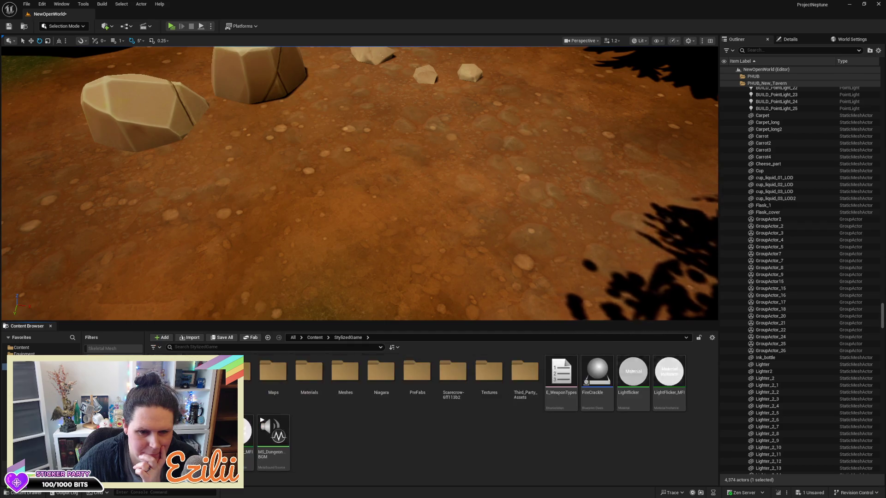
pyautogui.doubleClick(507, 382)
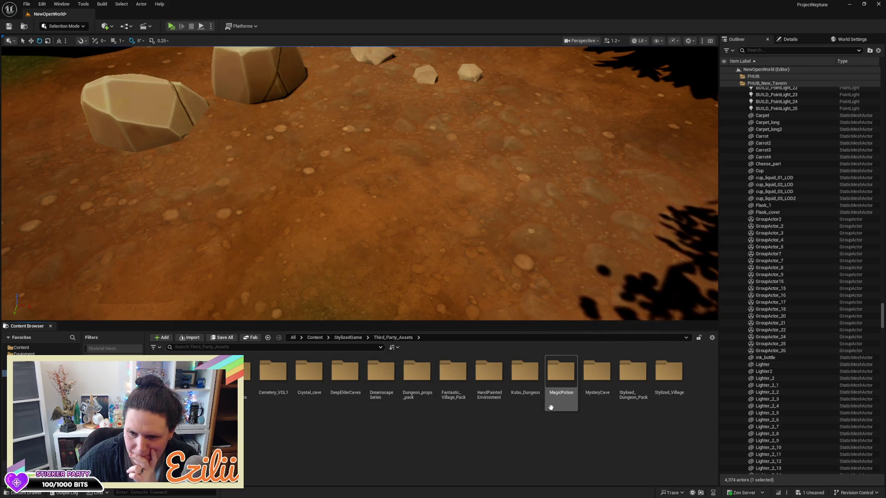
pyautogui.doubleClick(497, 392)
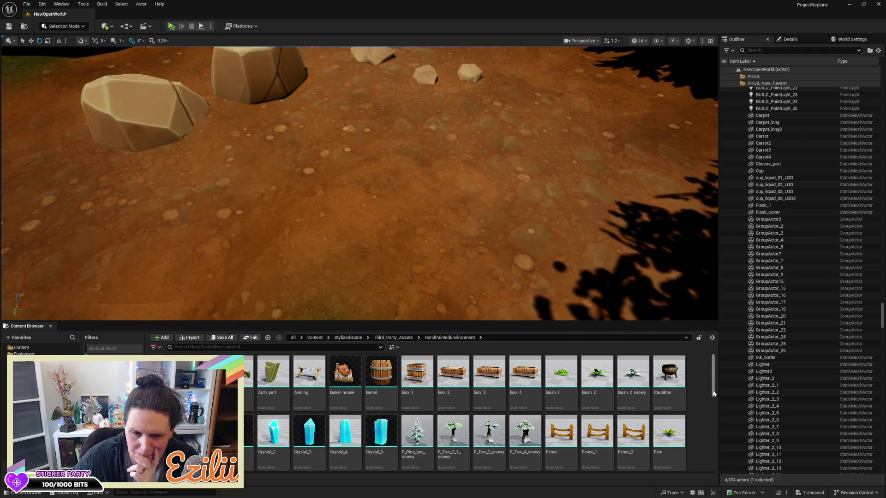
pyautogui.moveTo(711, 393); pyautogui.dragTo(699, 406)
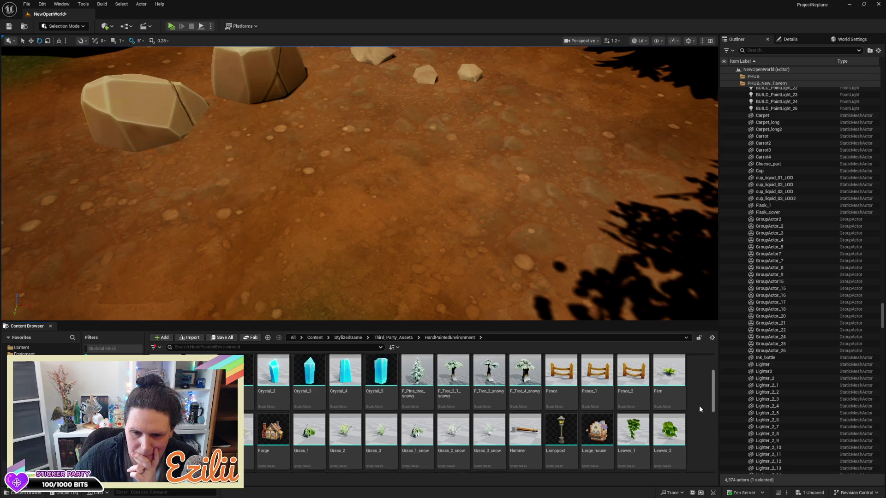
pyautogui.scroll(-5, 698, 405)
pyautogui.scroll(-2, 673, 439)
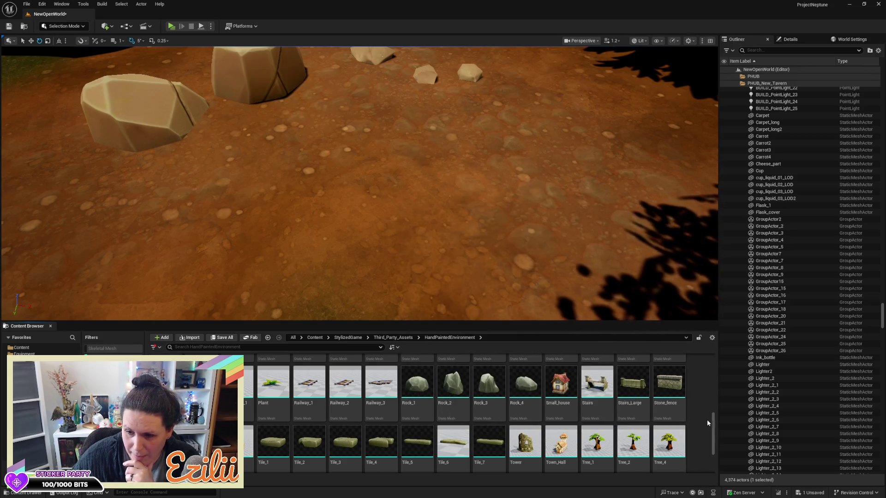
pyautogui.moveTo(715, 423)
pyautogui.mouseDown()
pyautogui.moveTo(711, 443)
pyautogui.moveTo(715, 409)
pyautogui.mouseUp()
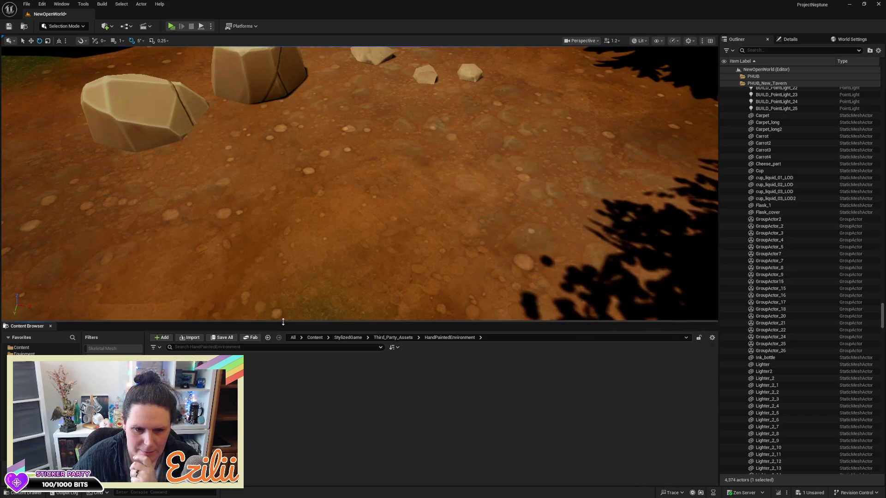
# Step: Enlarge the level view and lower the large path rock partly into the dirt
pyautogui.moveTo(281, 322); pyautogui.dragTo(282, 389)
pyautogui.moveTo(345, 335)
pyautogui.mouseDown()
pyautogui.moveTo(344, 277)
pyautogui.moveTo(336, 273)
pyautogui.moveTo(339, 346)
pyautogui.moveTo(335, 228)
pyautogui.mouseUp()
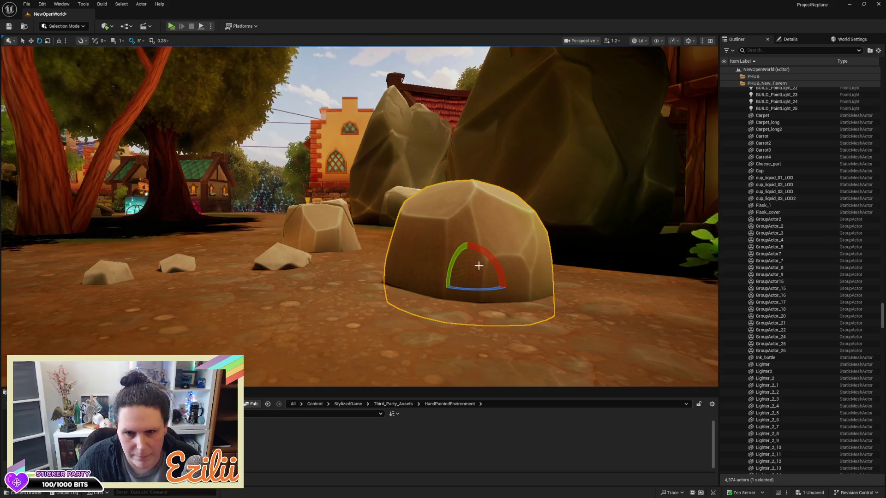
pyautogui.moveTo(466, 258)
pyautogui.mouseDown()
pyautogui.moveTo(485, 313)
pyautogui.moveTo(482, 341)
pyautogui.moveTo(457, 352)
pyautogui.moveTo(443, 318)
pyautogui.moveTo(415, 319)
pyautogui.moveTo(438, 319)
pyautogui.moveTo(427, 318)
pyautogui.mouseUp()
pyautogui.moveTo(323, 183); pyautogui.dragTo(324, 183)
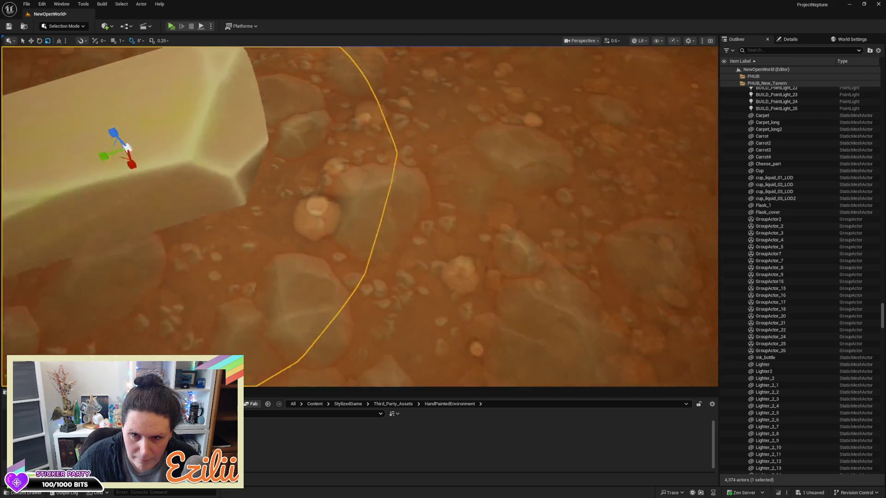
# Step: Frame the flat rock on the dirt path and raise it slightly on Z
pyautogui.press('f')
pyautogui.scroll(5, 360, 203)
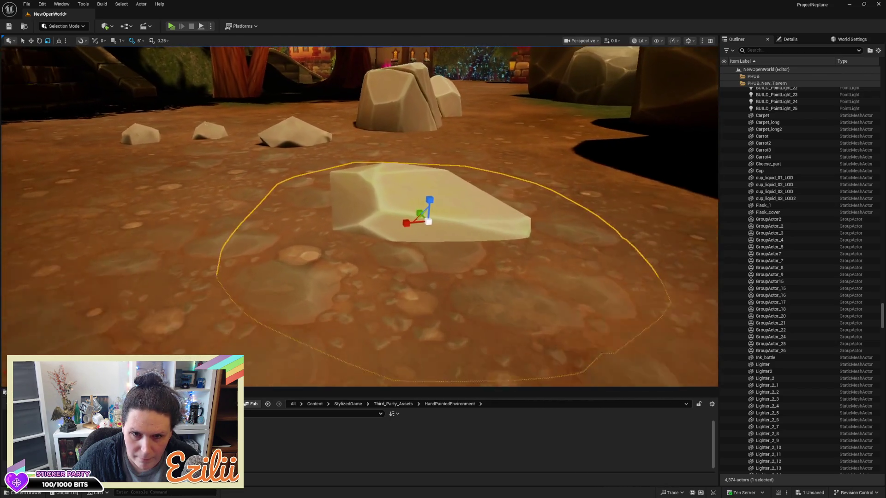
pyautogui.scroll(-5, 370, 216)
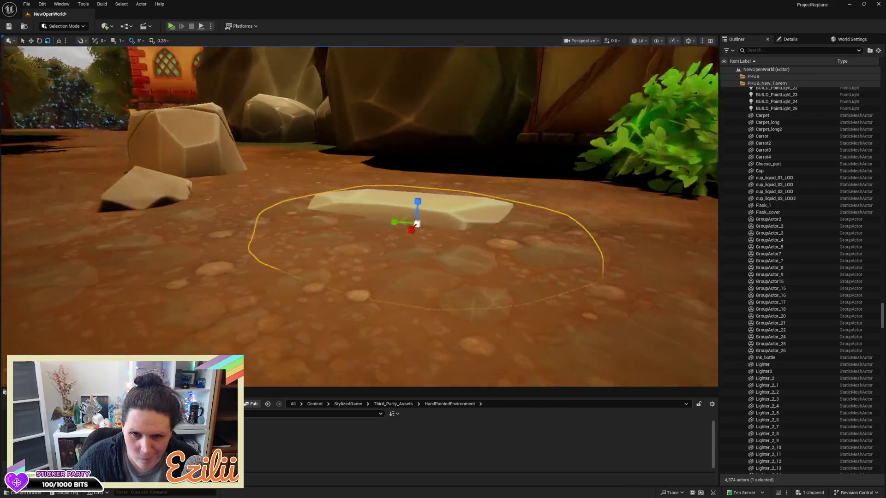
pyautogui.moveTo(370, 216)
pyautogui.mouseDown()
pyautogui.moveTo(462, 208)
pyautogui.moveTo(461, 196)
pyautogui.moveTo(609, 196)
pyautogui.moveTo(581, 196)
pyautogui.mouseUp()
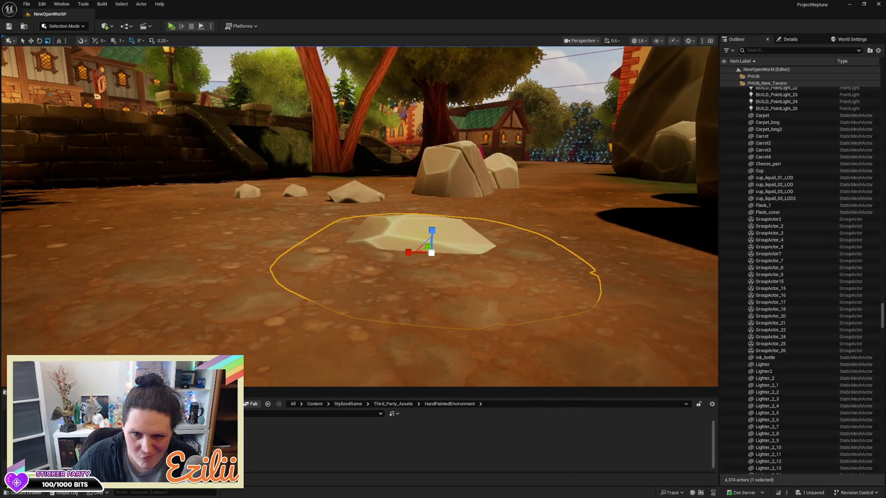
pyautogui.scroll(-5, 359, 217)
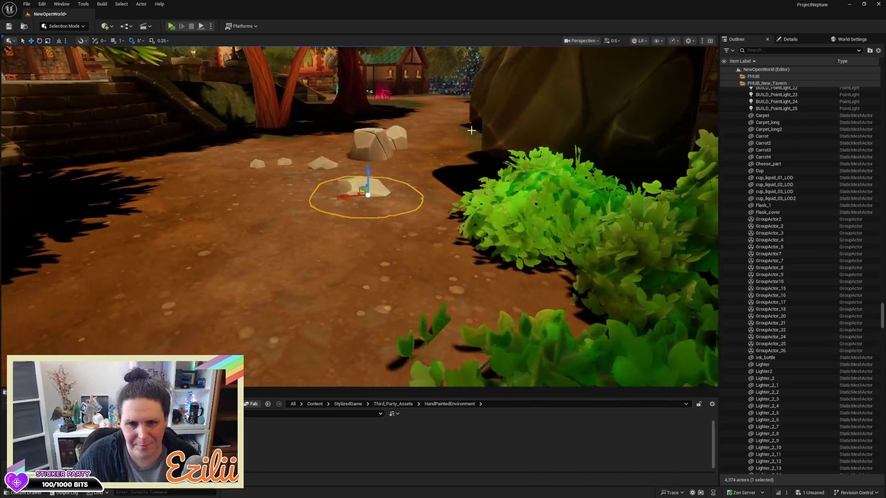
pyautogui.moveTo(368, 178)
pyautogui.mouseDown()
pyautogui.moveTo(368, 139)
pyautogui.moveTo(369, 181)
pyautogui.mouseUp()
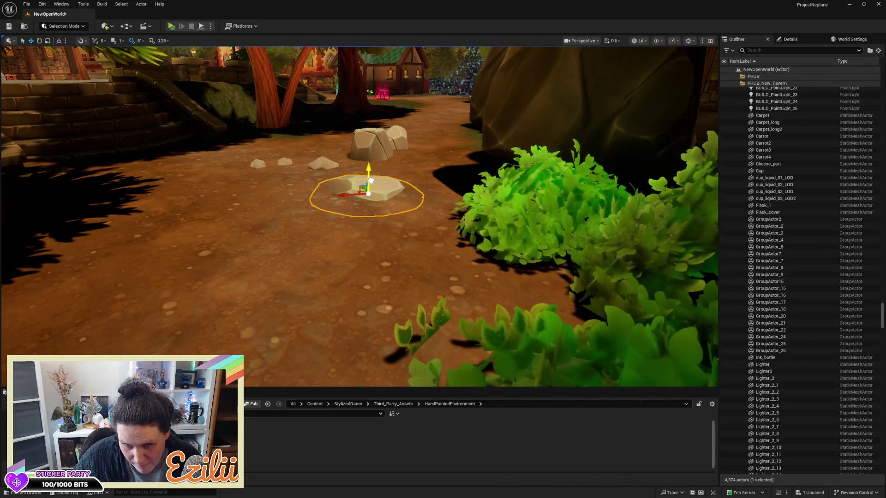
# Step: Slide the flat rock to the left along the X axis
pyautogui.moveTo(369, 194)
pyautogui.mouseDown()
pyautogui.moveTo(267, 166)
pyautogui.moveTo(378, 203)
pyautogui.moveTo(385, 157)
pyautogui.moveTo(360, 181)
pyautogui.moveTo(318, 176)
pyautogui.mouseUp()
pyautogui.press('f')
pyautogui.press('r')
pyautogui.press('w')
pyautogui.moveTo(356, 136); pyautogui.dragTo(329, 139)
pyautogui.moveTo(424, 115); pyautogui.dragTo(434, 75)
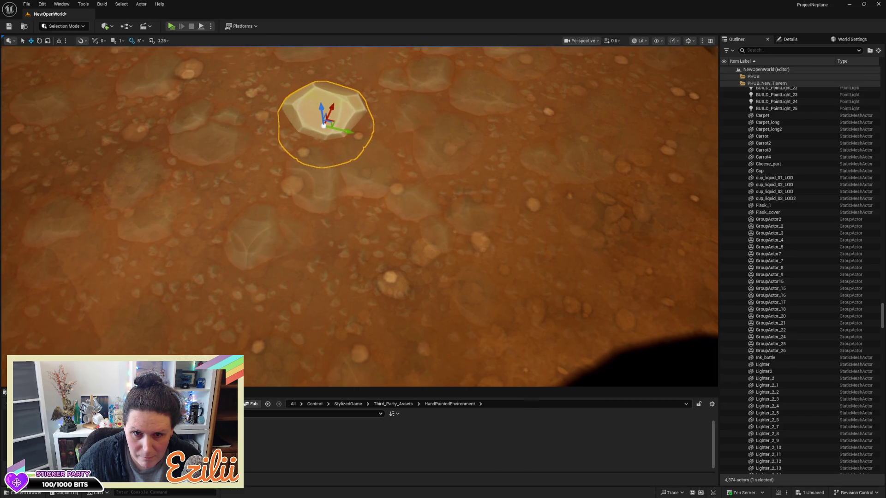
# Step: Delete the left rock on the dirt path
pyautogui.scroll(10, 446, 96)
pyautogui.moveTo(446, 96)
pyautogui.mouseDown()
pyautogui.moveTo(446, 162)
pyautogui.moveTo(383, 170)
pyautogui.moveTo(524, 181)
pyautogui.mouseUp()
pyautogui.moveTo(323, 129); pyautogui.dragTo(310, 128)
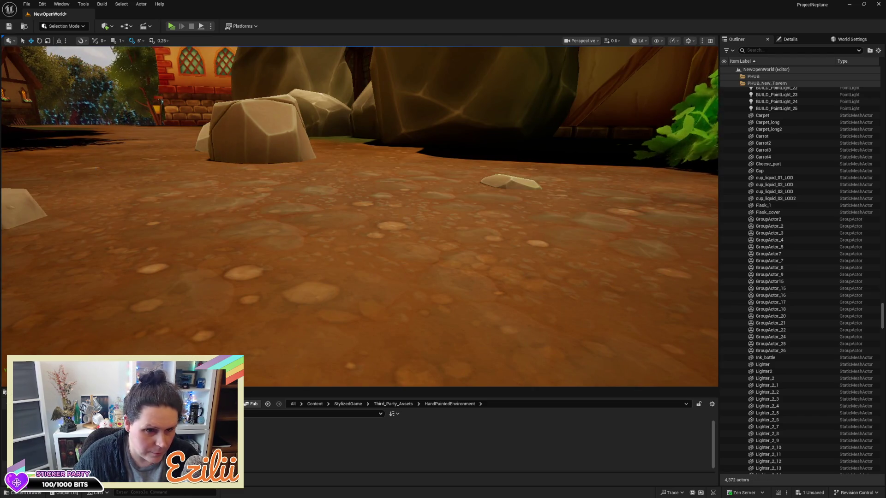
pyautogui.press('Delete')
# Step: Shrink the right rock uniformly and move it to the right across the ground
pyautogui.moveTo(233, 194)
pyautogui.mouseDown()
pyautogui.moveTo(217, 190)
pyautogui.moveTo(215, 202)
pyautogui.mouseUp()
pyautogui.click(312, 173)
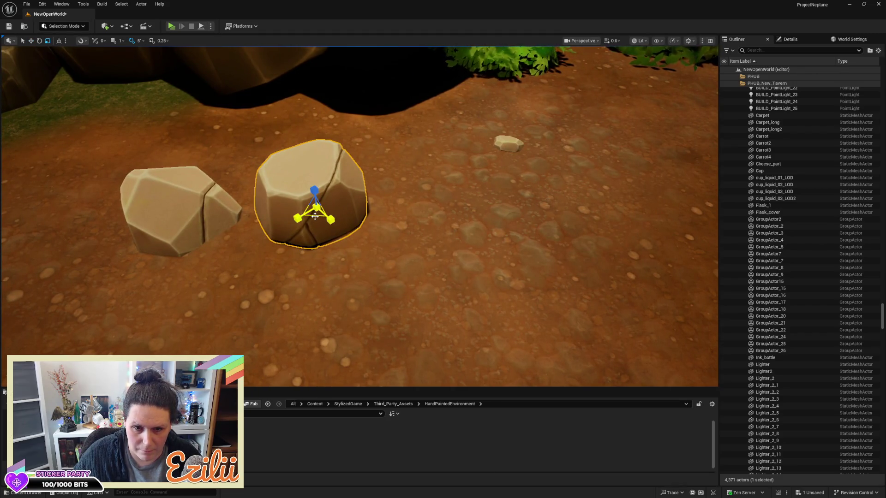
pyautogui.moveTo(314, 216); pyautogui.dragTo(298, 226)
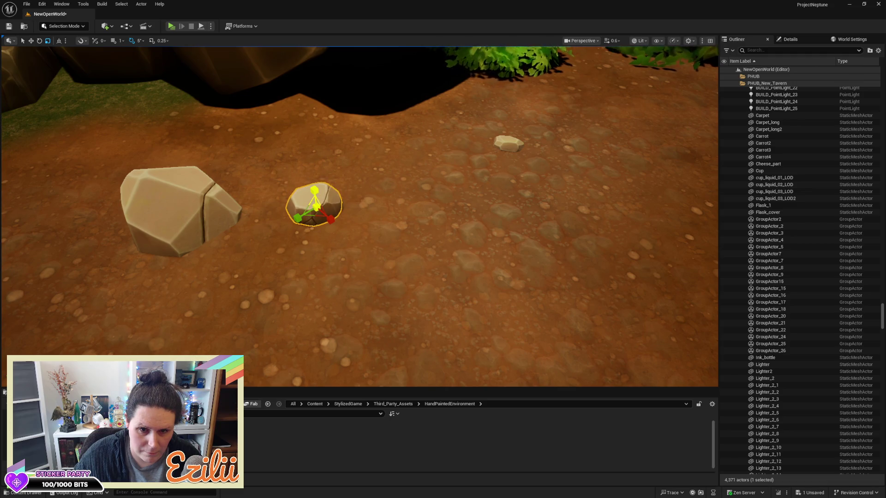
pyautogui.moveTo(316, 208)
pyautogui.mouseDown()
pyautogui.moveTo(546, 218)
pyautogui.moveTo(592, 235)
pyautogui.moveTo(594, 217)
pyautogui.mouseUp()
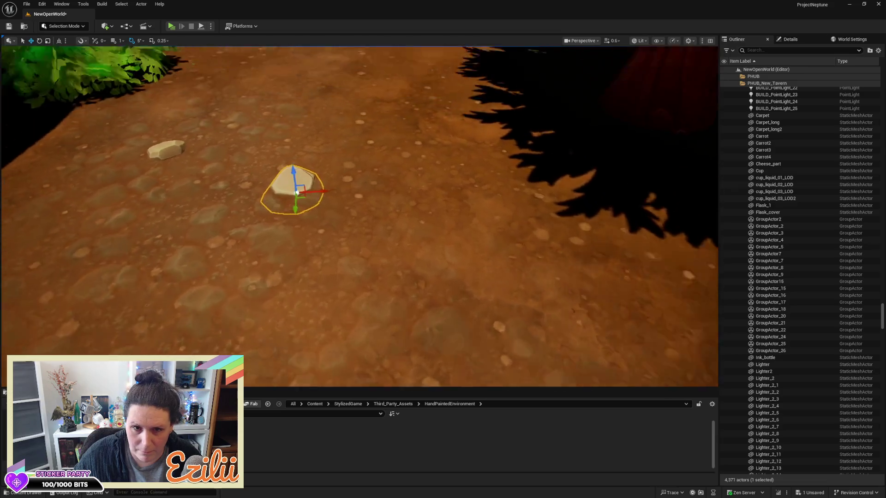
pyautogui.press('w')
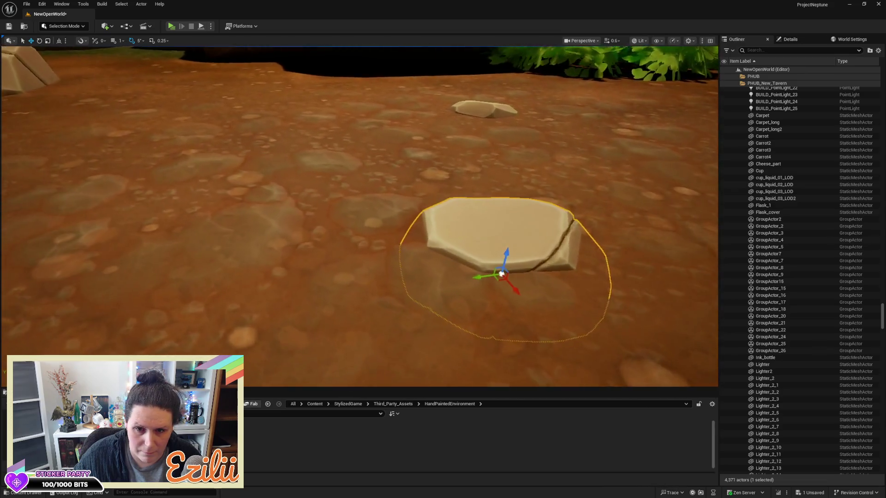
pyautogui.press('f')
pyautogui.moveTo(404, 261)
pyautogui.mouseDown()
pyautogui.moveTo(340, 212)
pyautogui.moveTo(431, 280)
pyautogui.moveTo(349, 227)
pyautogui.moveTo(358, 233)
pyautogui.moveTo(211, 249)
pyautogui.mouseUp()
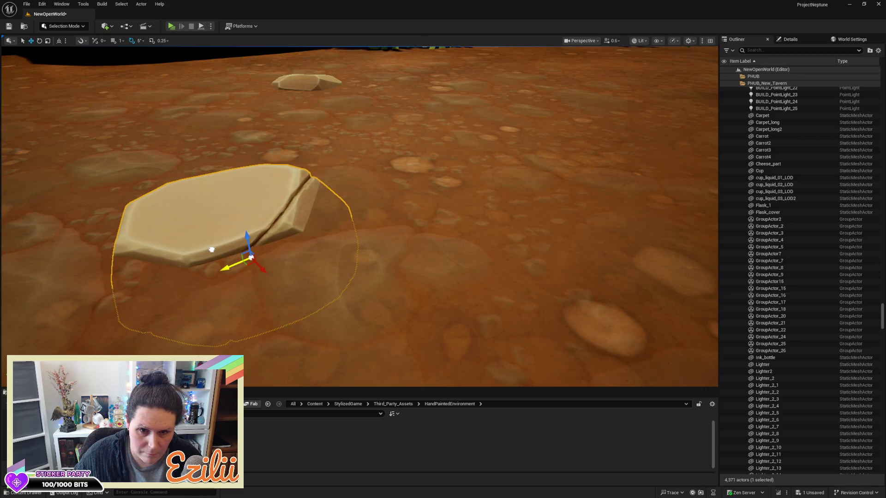
pyautogui.scroll(-10, 212, 249)
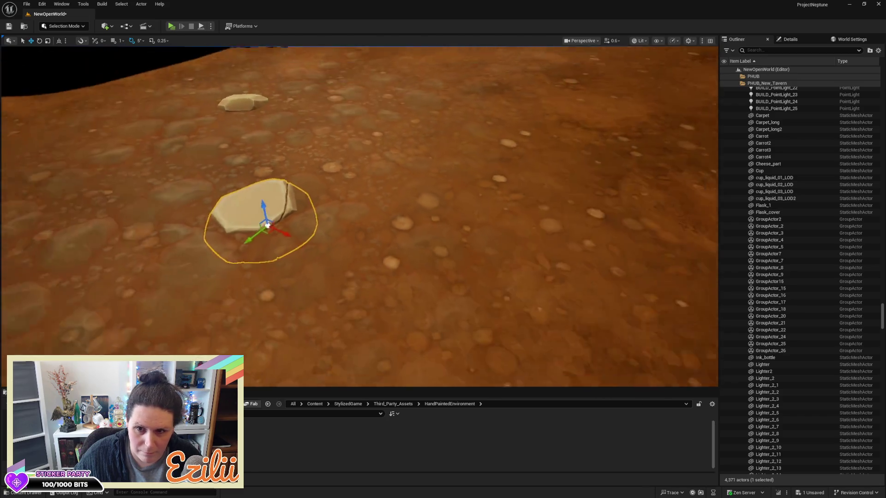
pyautogui.scroll(8, 270, 246)
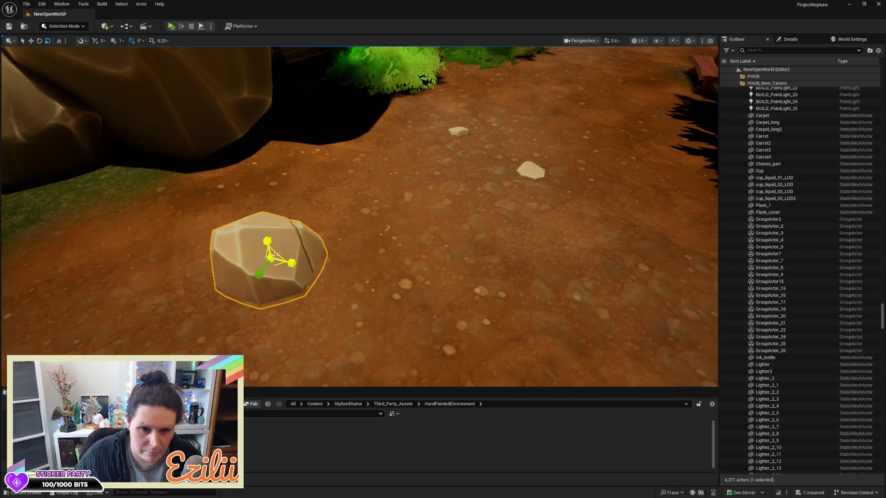
# Step: Move the small rock onto the centre of the dirt path
pyautogui.moveTo(271, 259)
pyautogui.mouseDown()
pyautogui.moveTo(280, 254)
pyautogui.moveTo(270, 261)
pyautogui.mouseUp()
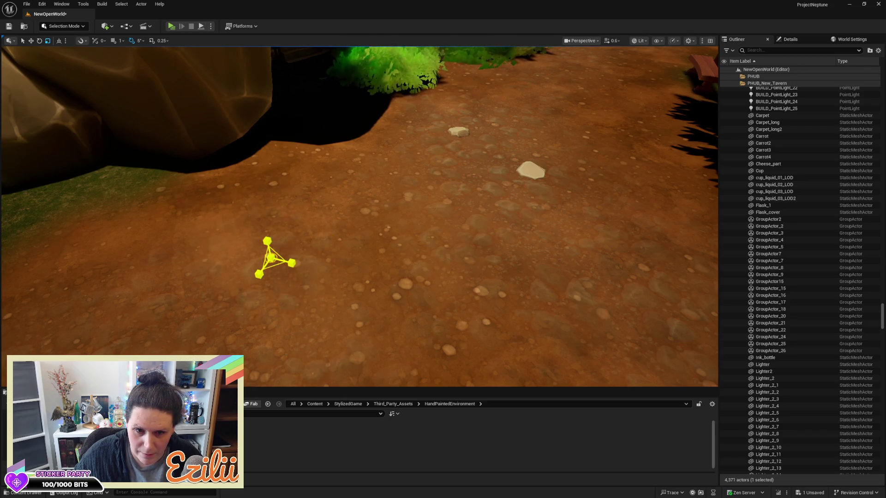
pyautogui.press('w')
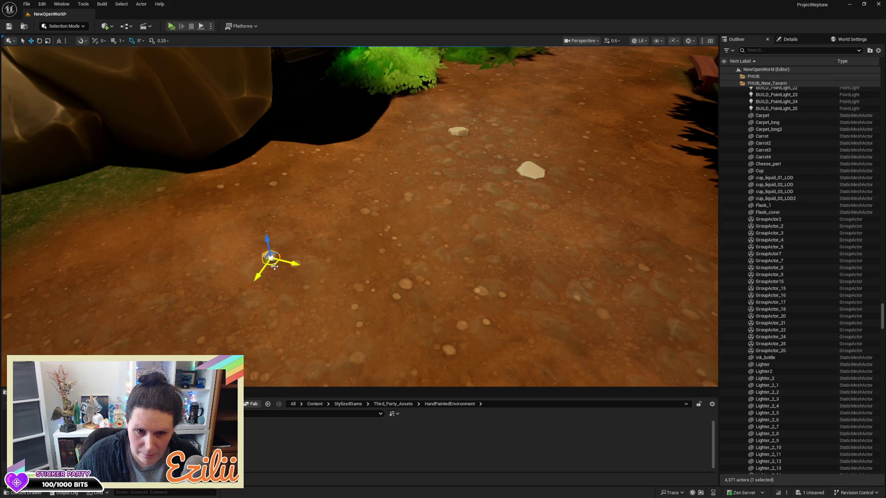
pyautogui.moveTo(274, 267)
pyautogui.mouseDown()
pyautogui.moveTo(372, 259)
pyautogui.moveTo(452, 207)
pyautogui.mouseUp()
pyautogui.moveTo(452, 208)
pyautogui.mouseDown()
pyautogui.moveTo(268, 306)
pyautogui.moveTo(271, 354)
pyautogui.moveTo(266, 220)
pyautogui.mouseUp()
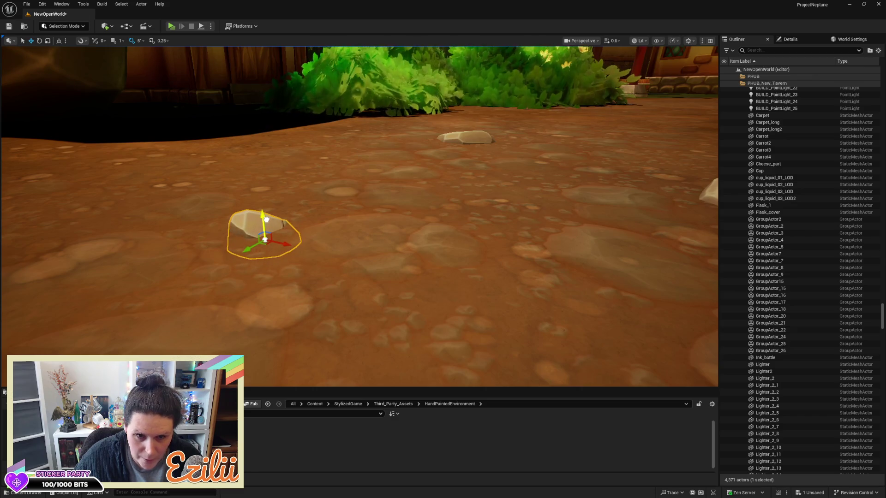
# Step: Flatten the small rock by scaling it down vertically
pyautogui.press('e')
pyautogui.press('r')
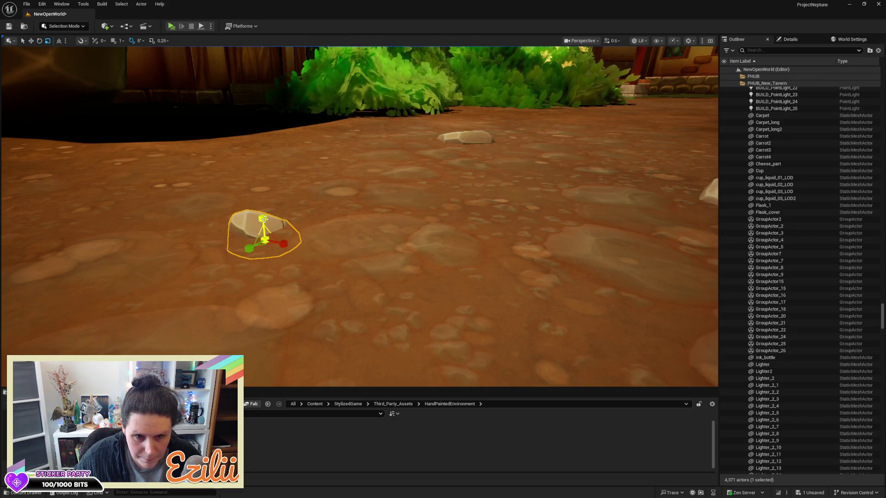
pyautogui.press('w')
pyautogui.moveTo(264, 220); pyautogui.dragTo(265, 214)
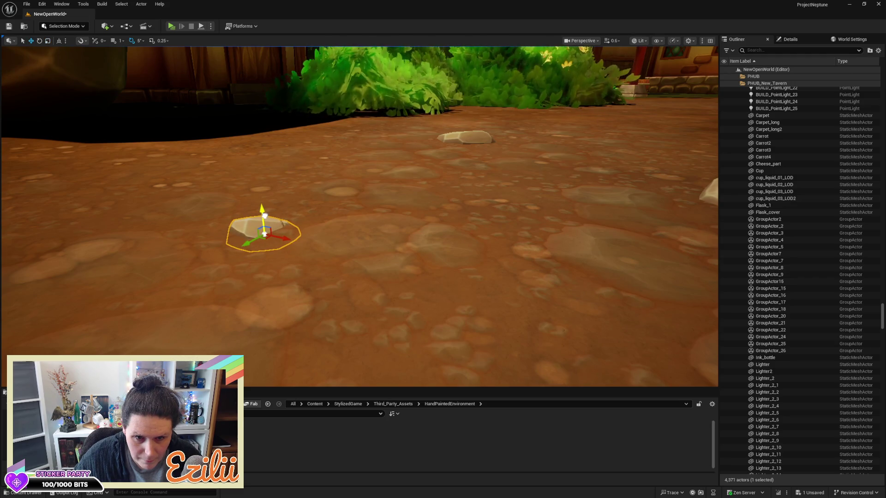
pyautogui.moveTo(328, 251); pyautogui.dragTo(369, 299)
pyautogui.scroll(-10, 359, 217)
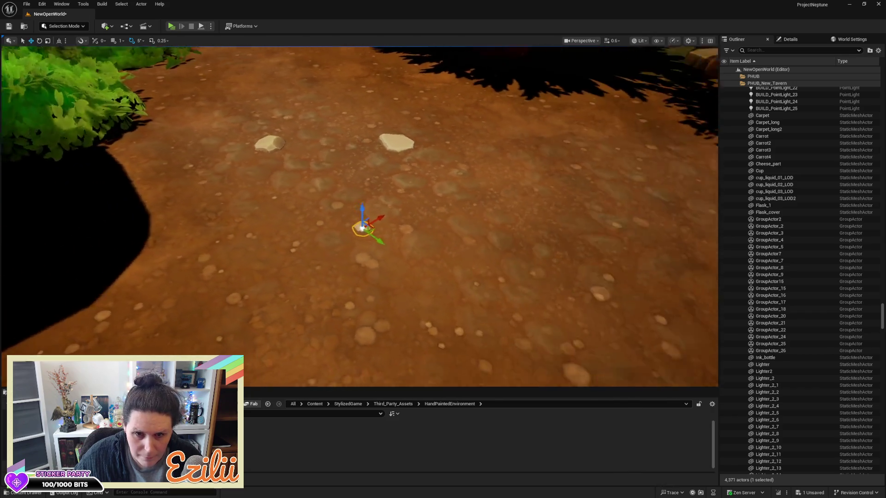
# Step: Select the SM_Stone_Small_06 path stone and show its Details
pyautogui.press('Escape')
pyautogui.moveTo(429, 288)
pyautogui.mouseDown()
pyautogui.moveTo(429, 240)
pyautogui.moveTo(443, 241)
pyautogui.mouseUp()
pyautogui.click(438, 223)
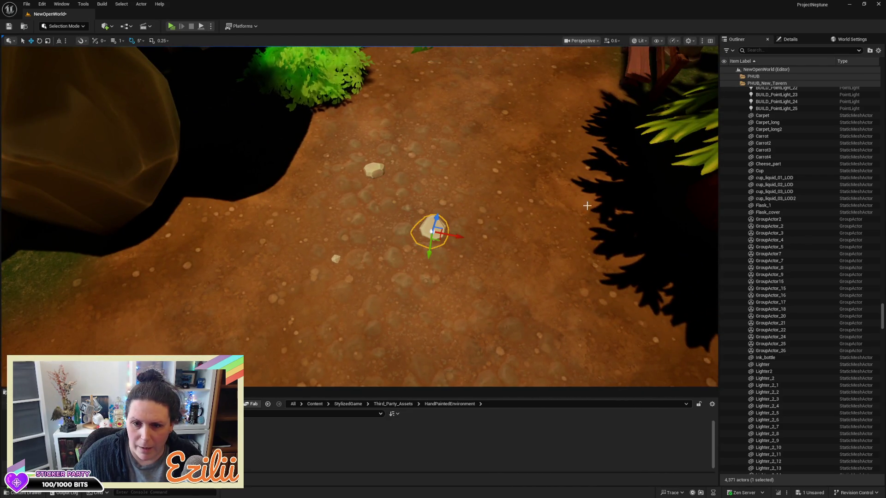
pyautogui.click(800, 40)
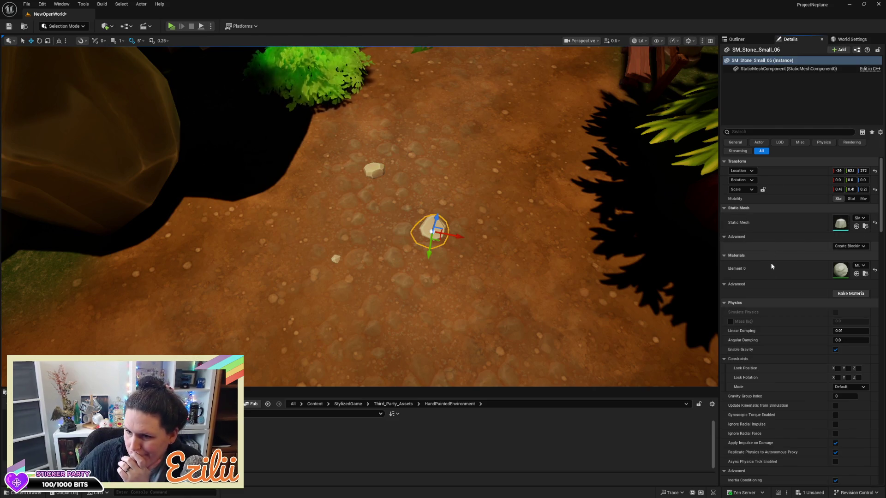
# Step: Open the MI_Rock_Small material instance and expand its Base parameter group
pyautogui.doubleClick(841, 270)
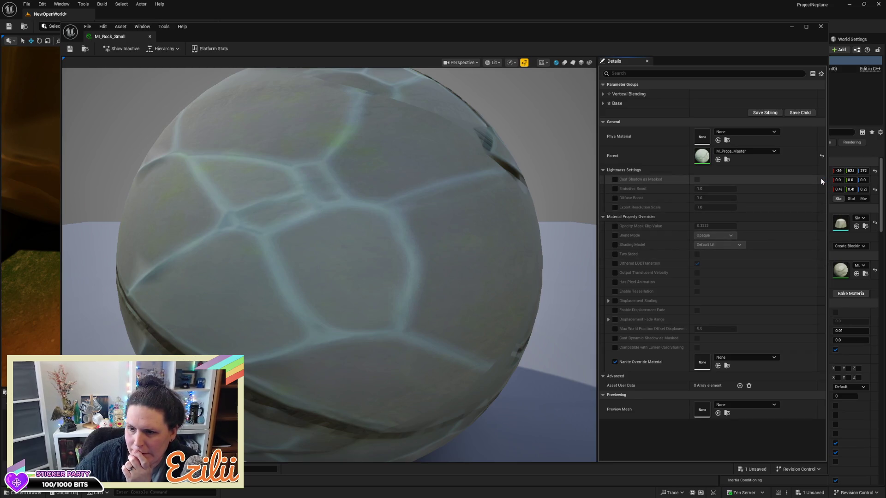
pyautogui.click(774, 357)
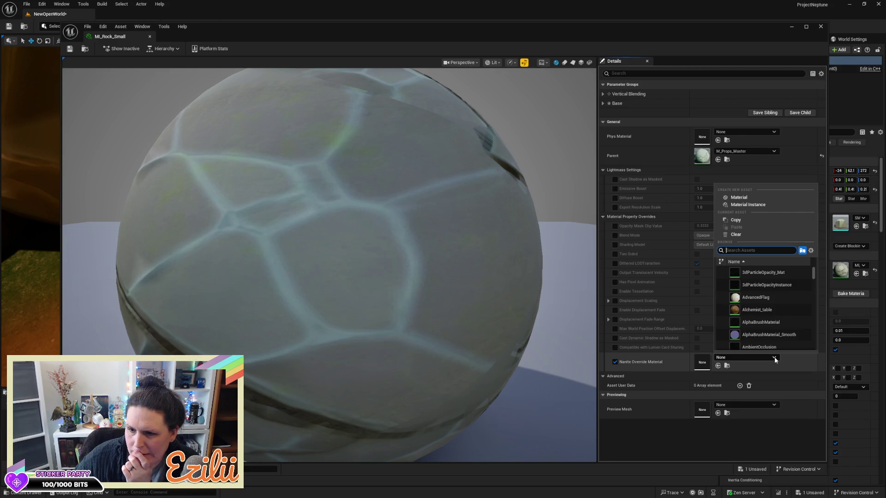
pyautogui.click(679, 426)
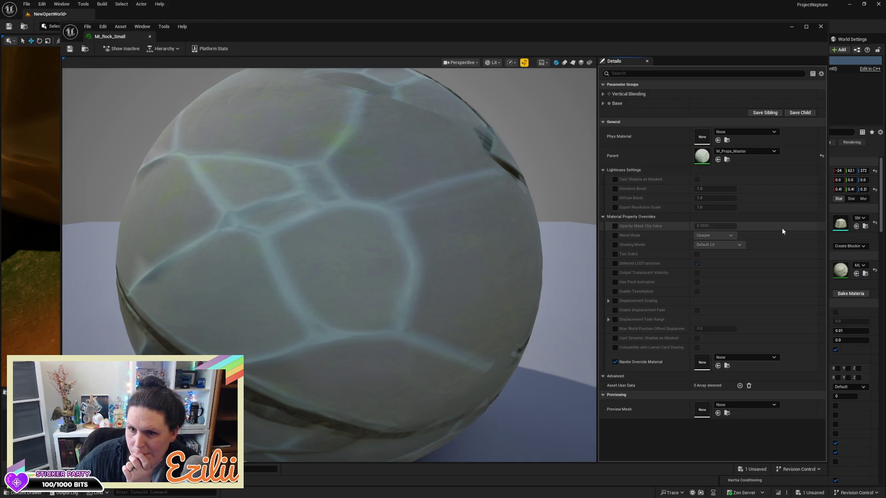
pyautogui.click(602, 104)
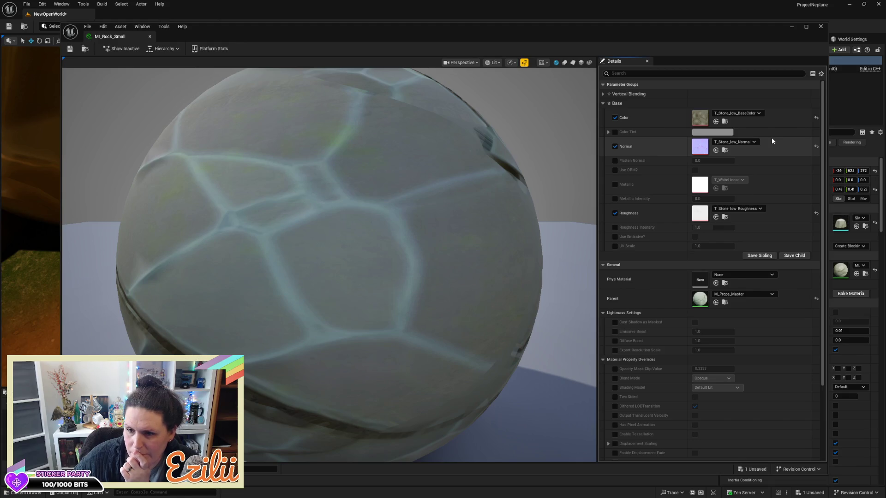
# Step: Enable Color Tint, try a pale yellow tint, then undo back to white
pyautogui.click(614, 133)
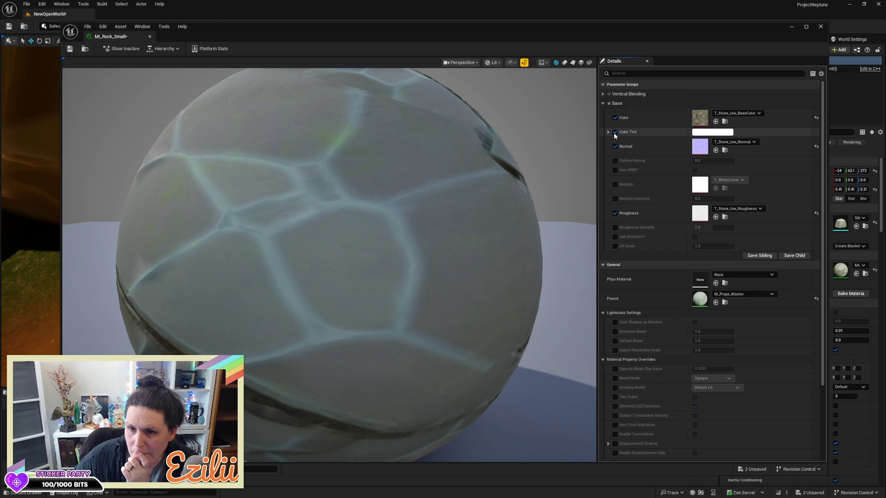
pyautogui.click(698, 133)
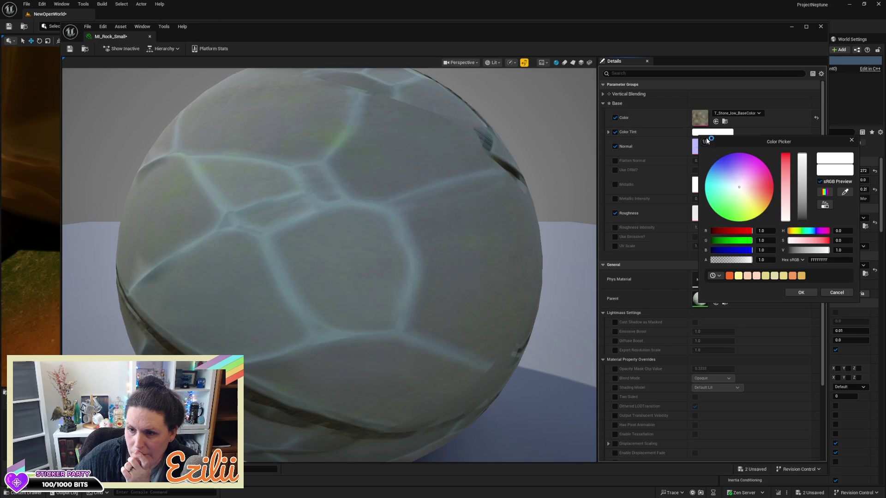
pyautogui.moveTo(742, 193); pyautogui.dragTo(755, 201)
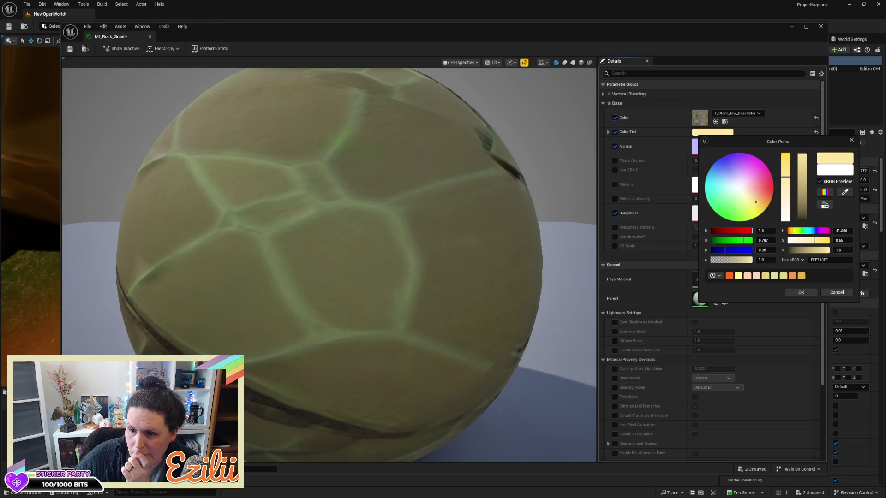
pyautogui.click(802, 291)
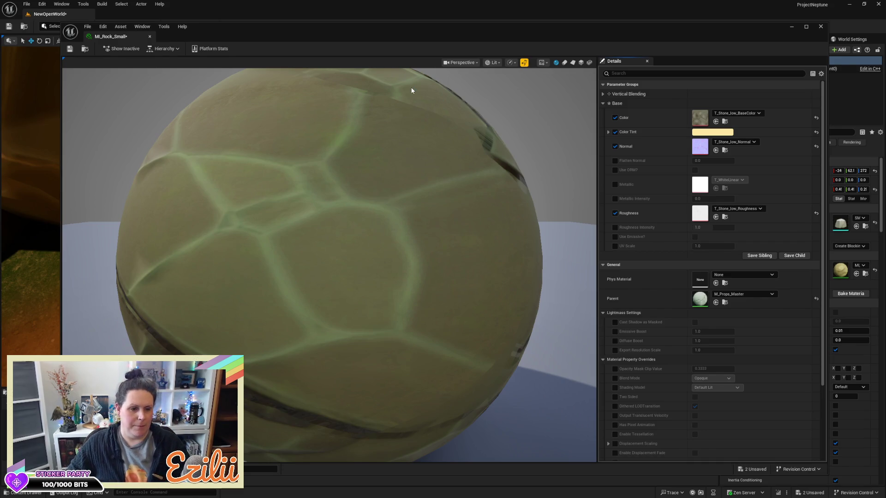
pyautogui.hotkey('ctrl', 'z')
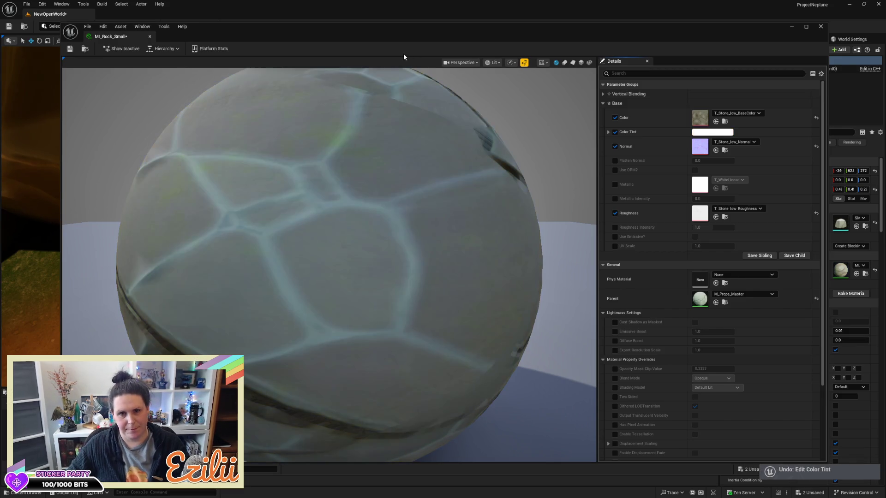
# Step: Duplicate the MI_Rock_Small material in the Content Browser as MI_Rock_Small_Warmer
pyautogui.click(821, 27)
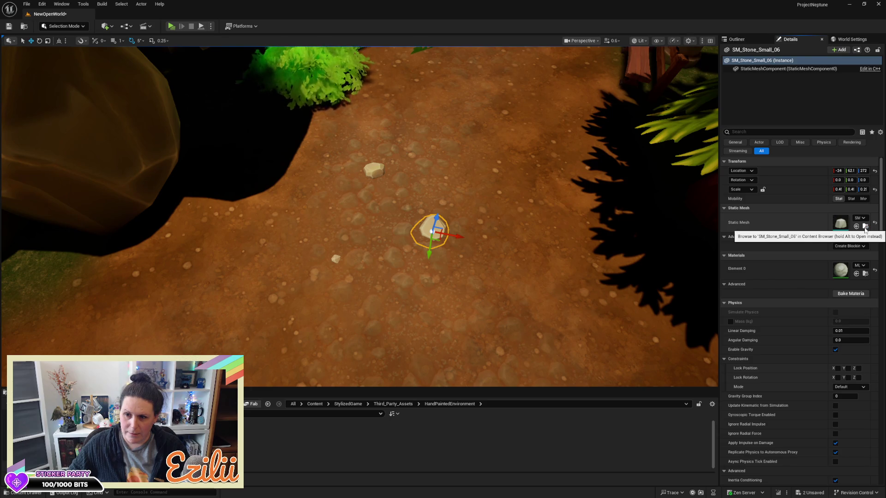
pyautogui.click(865, 226)
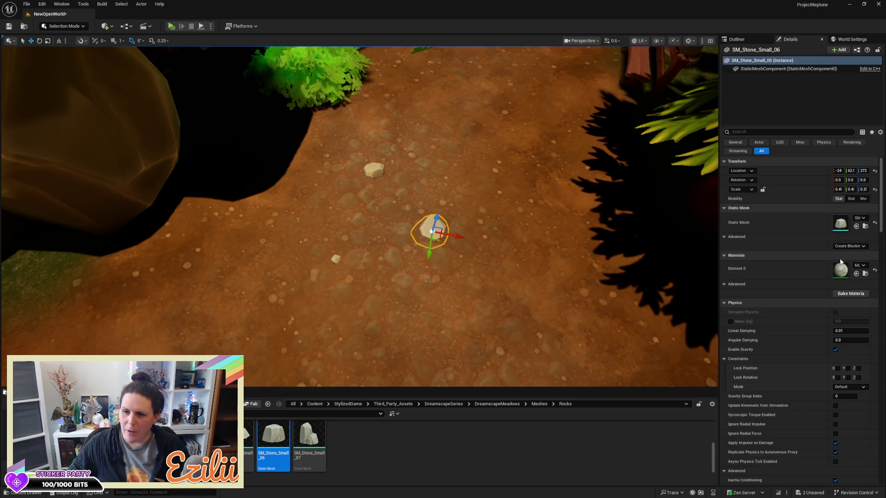
pyautogui.click(865, 276)
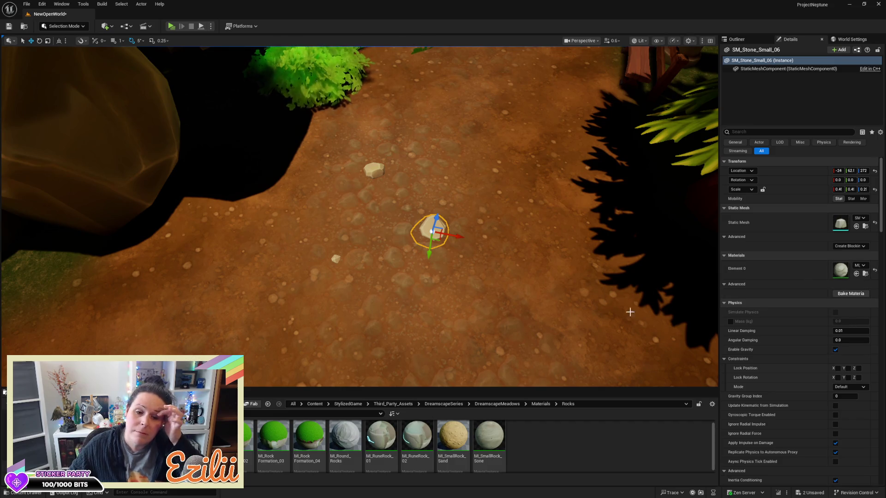
pyautogui.rightClick(166, 436)
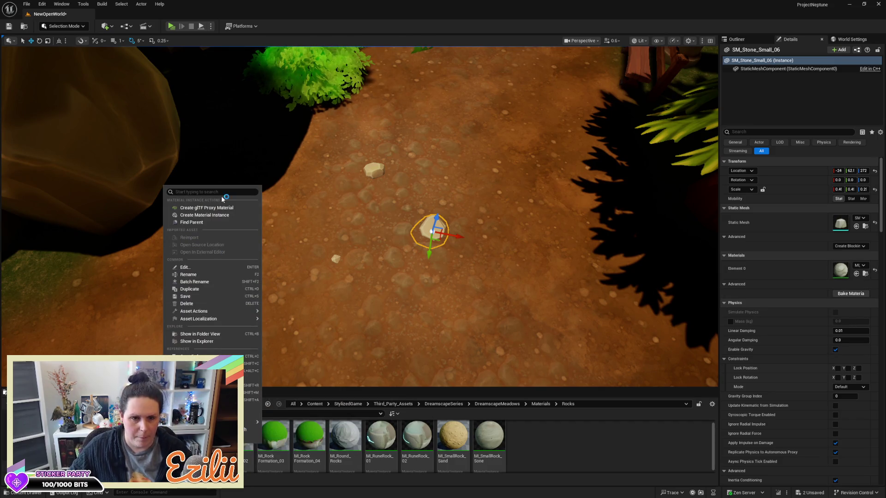
pyautogui.click(205, 290)
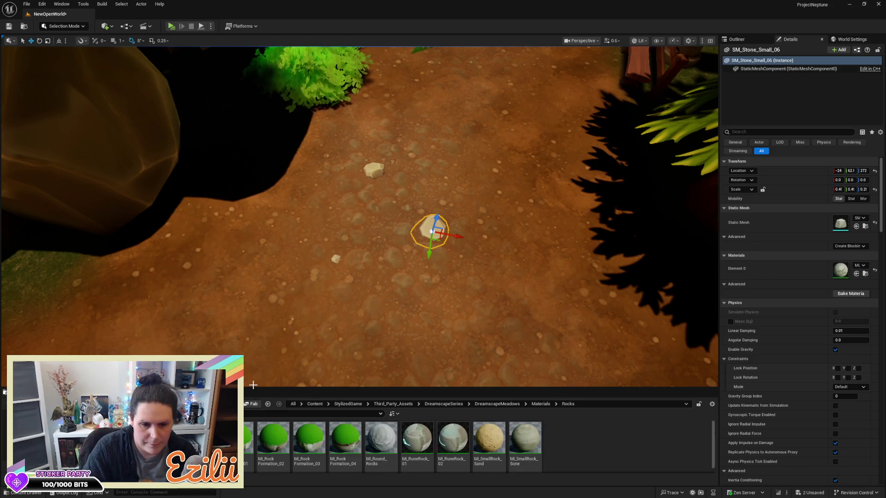
pyautogui.press('BackSpace')
pyautogui.write('_')
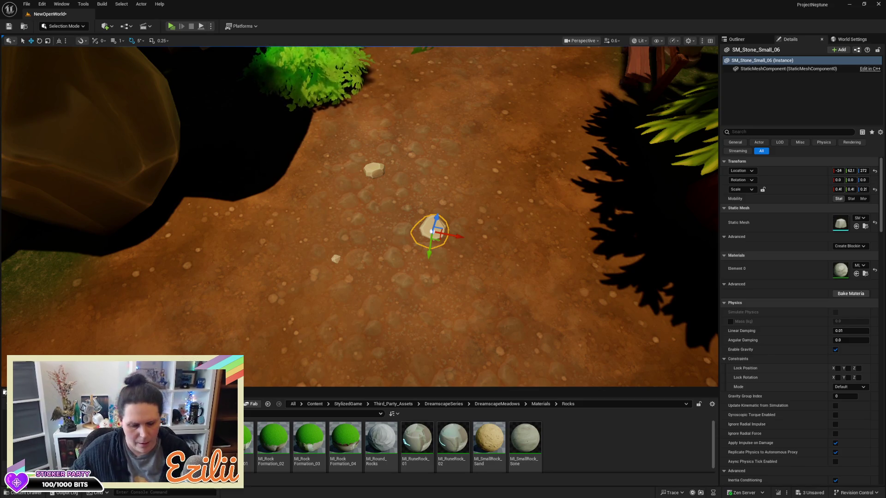
pyautogui.press('Return')
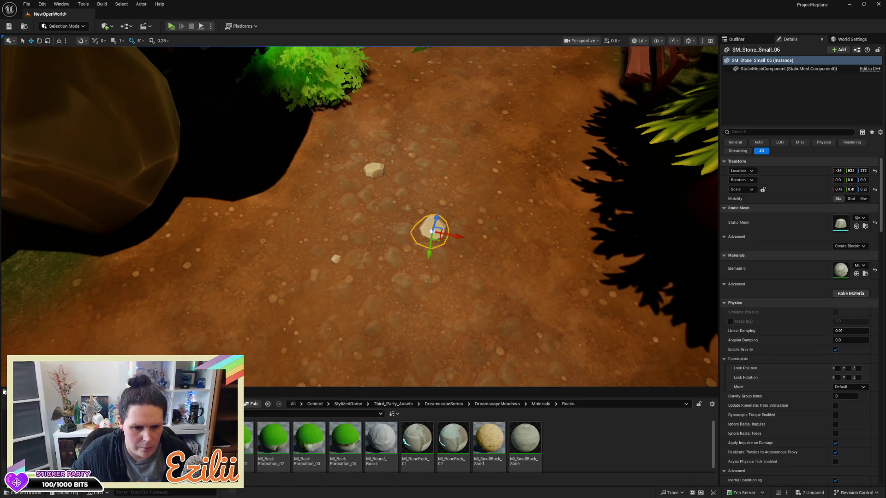
# Step: Save MI_Rock_Small by checking it out and making it writable, then open MI_Rock_Small_Warmer
pyautogui.hotkey('ctrl', 's')
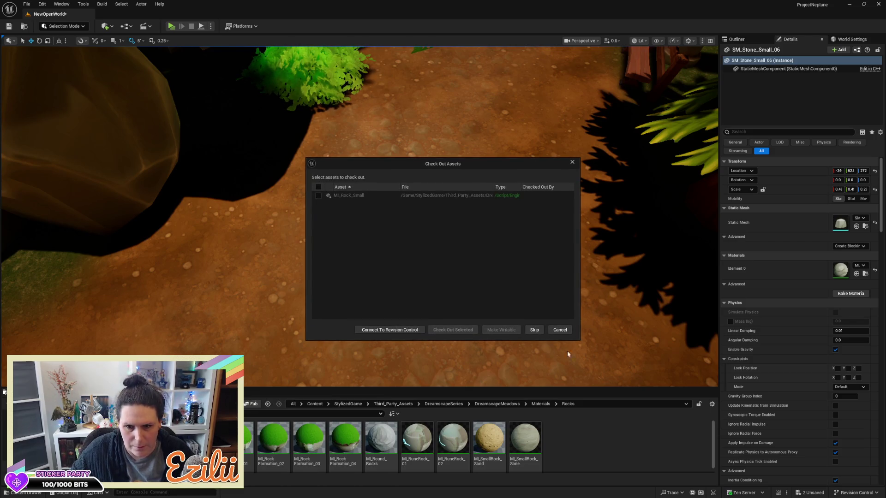
pyautogui.click(559, 330)
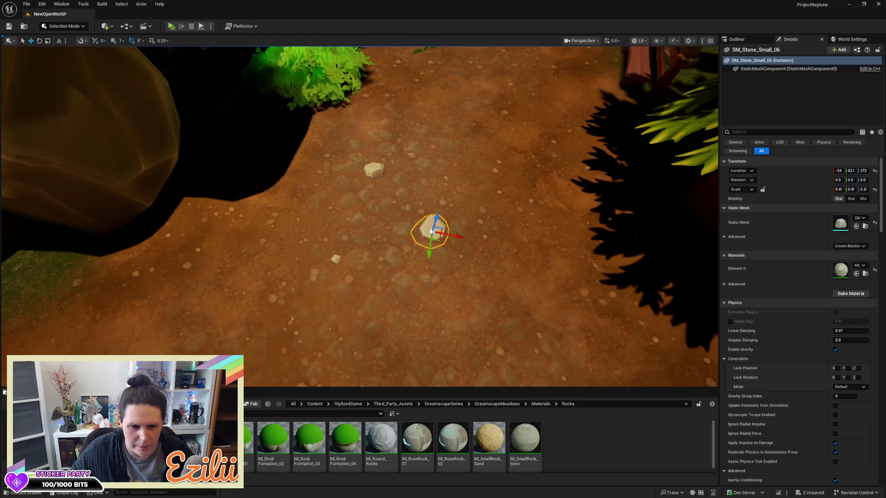
pyautogui.hotkey('ctrl', 's')
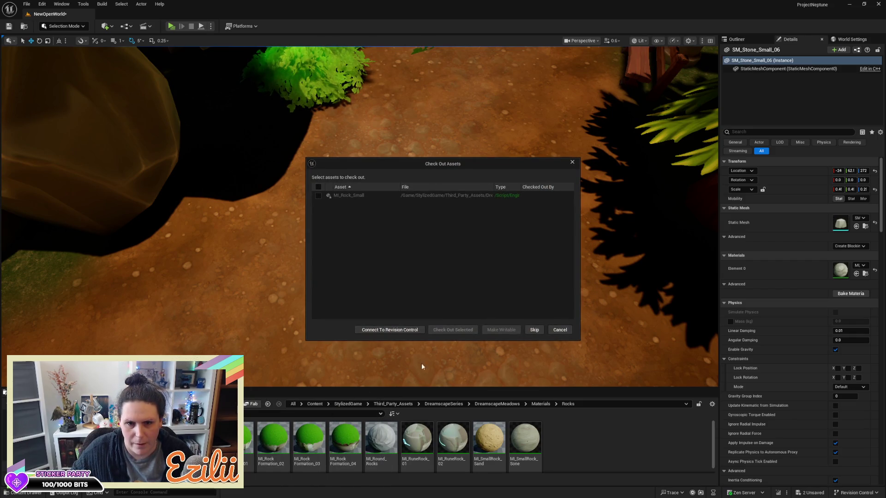
pyautogui.click(535, 330)
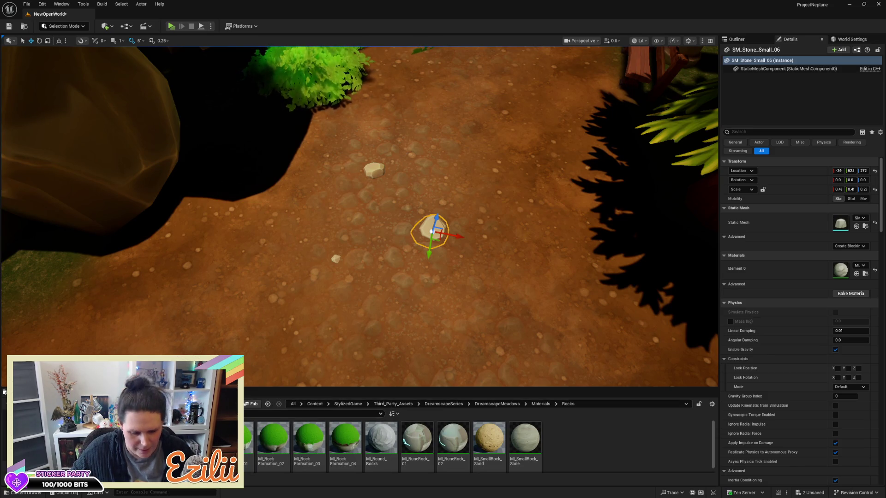
pyautogui.hotkey('ctrl', 's')
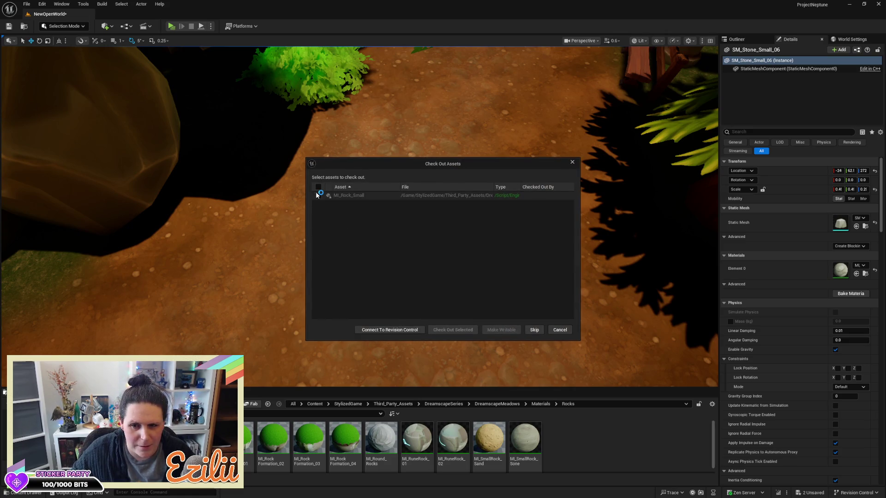
pyautogui.click(318, 195)
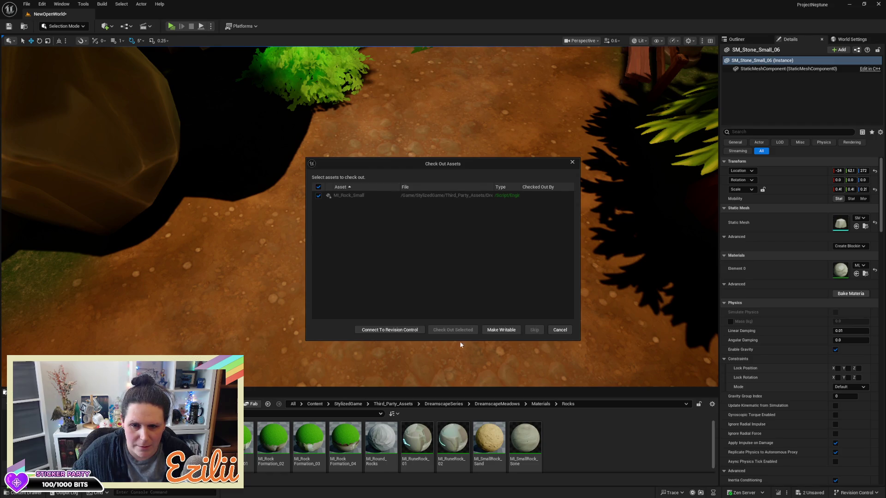
pyautogui.click(516, 331)
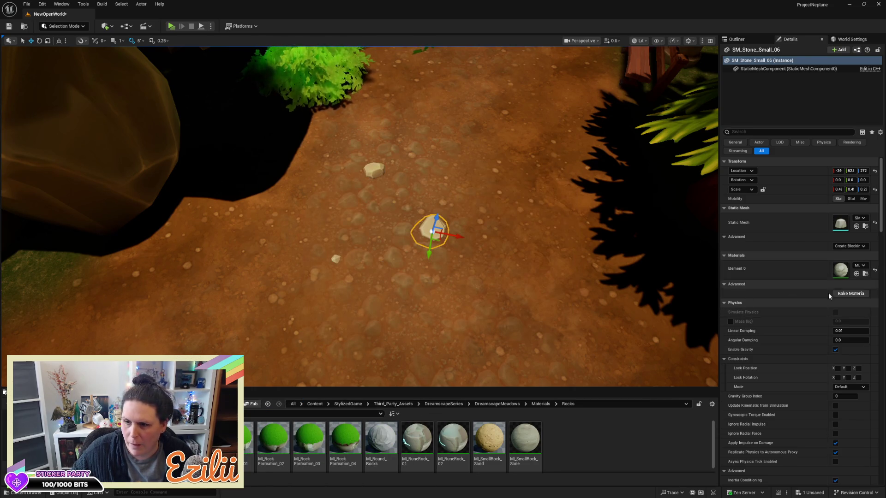
pyautogui.doubleClick(841, 270)
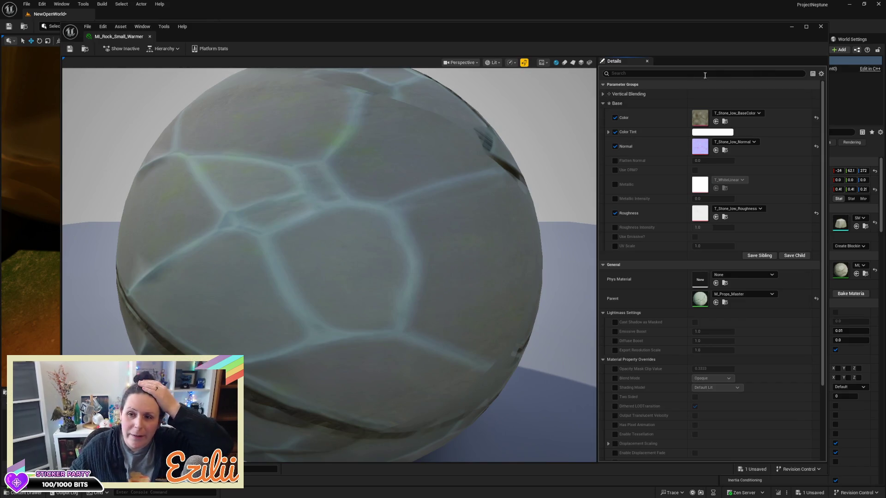
# Step: Enable Color Tint on MI_Rock_Small_Warmer, set it to warm yellow, and save
pyautogui.click(607, 132)
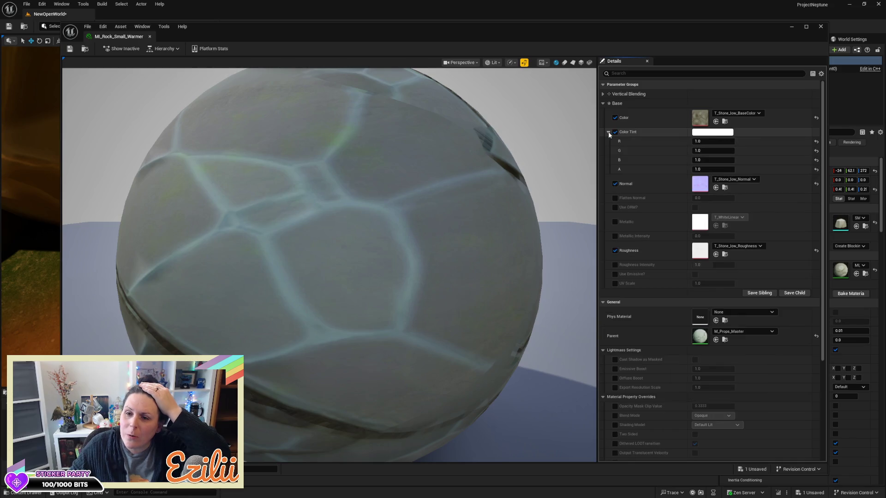
pyautogui.click(698, 132)
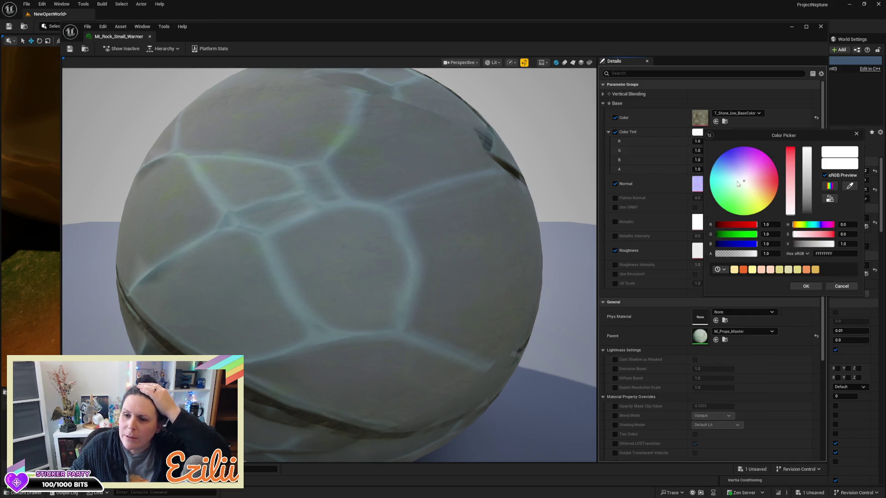
pyautogui.moveTo(743, 184); pyautogui.dragTo(761, 199)
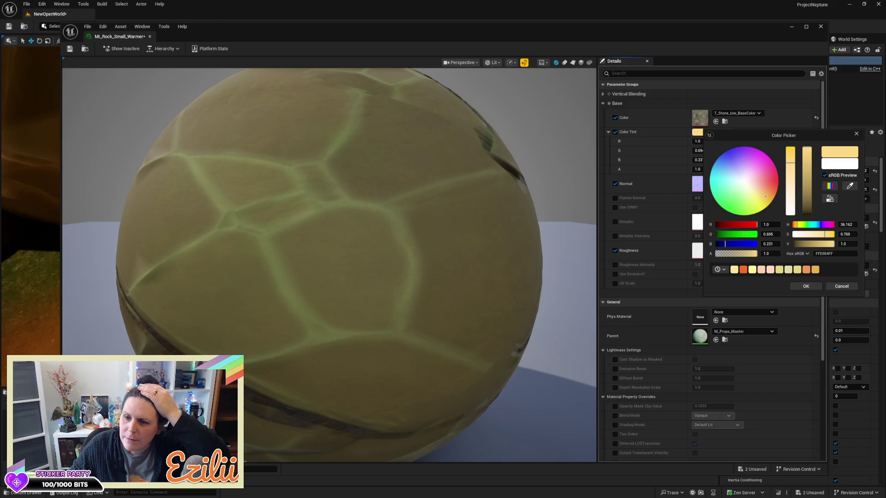
pyautogui.click(801, 286)
pyautogui.hotkey('ctrl', 's')
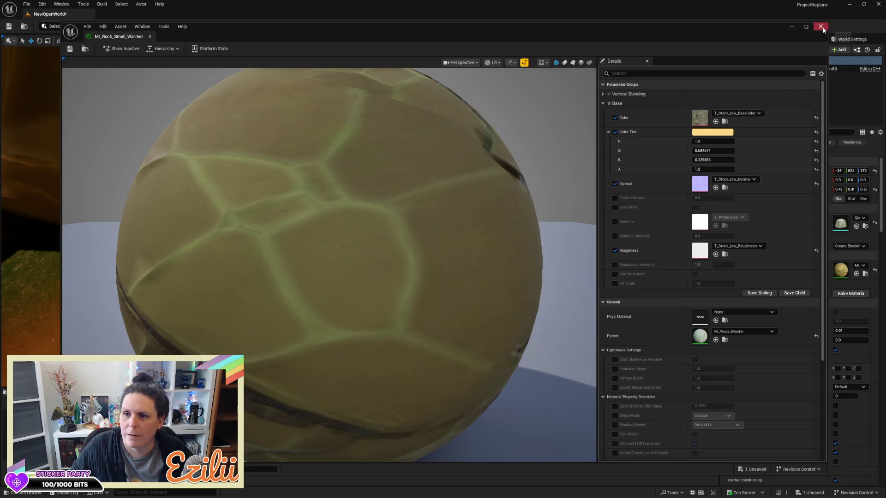
pyautogui.click(820, 26)
# Step: Deselect and centre the view on the yellow-tinted path stone
pyautogui.press('Escape')
pyautogui.scroll(5, 360, 217)
pyautogui.moveTo(360, 217); pyautogui.dragTo(313, 180)
pyautogui.moveTo(436, 234)
pyautogui.mouseDown()
pyautogui.moveTo(422, 228)
pyautogui.moveTo(436, 234)
pyautogui.mouseUp()
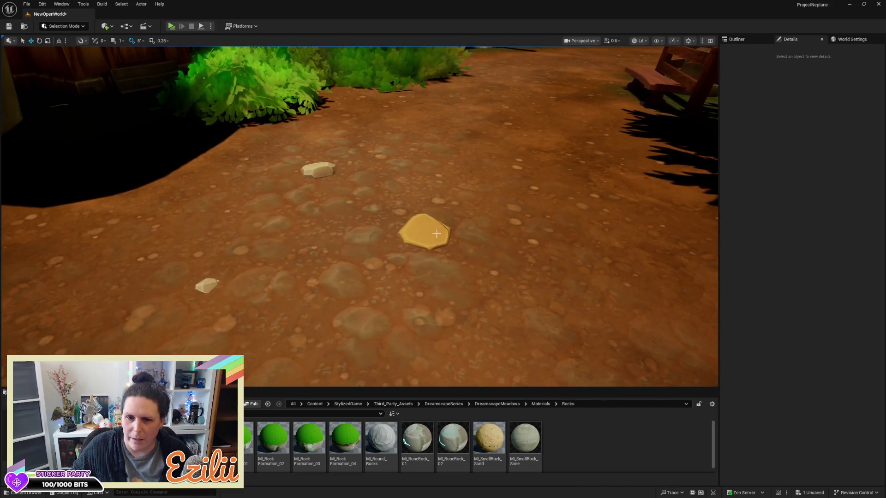
# Step: Reselect the yellow path stone SM_Stone_Small_06 to show its MI_Rock_Small_Warmer material
pyautogui.click(436, 233)
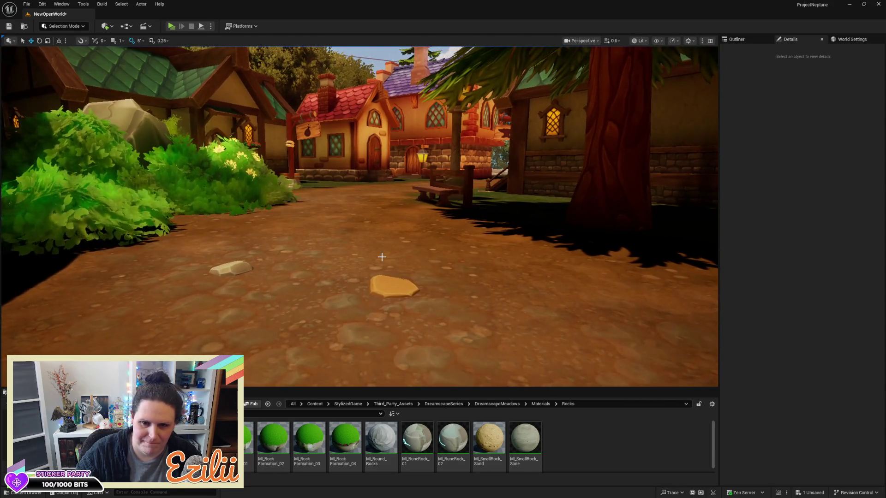
pyautogui.click(392, 289)
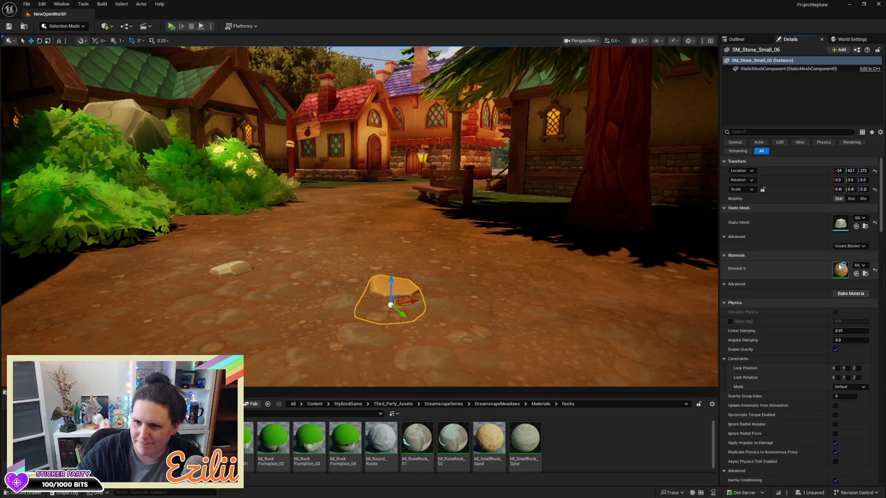
# Step: Change MI_Rock_Small_Warmer's Color Tint to deeper orange (G 0.365446, B 0.040195) and save
pyautogui.doubleClick(840, 268)
pyautogui.click(708, 134)
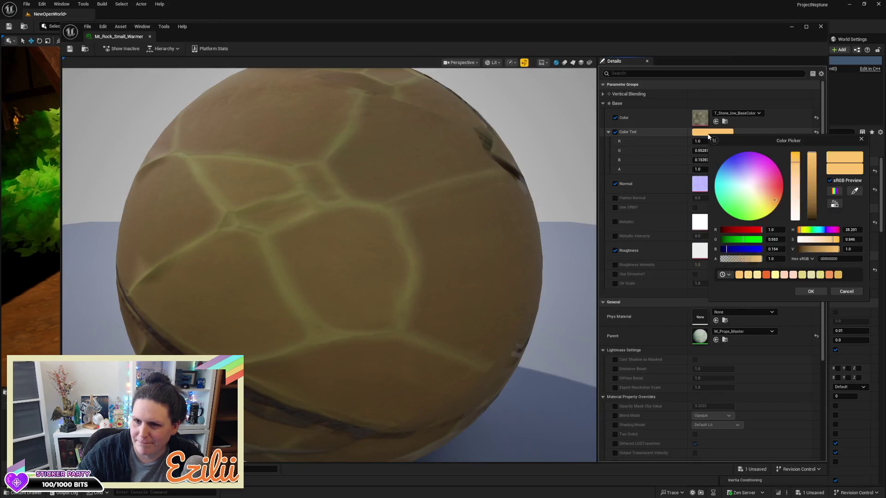
pyautogui.moveTo(775, 201); pyautogui.dragTo(775, 200)
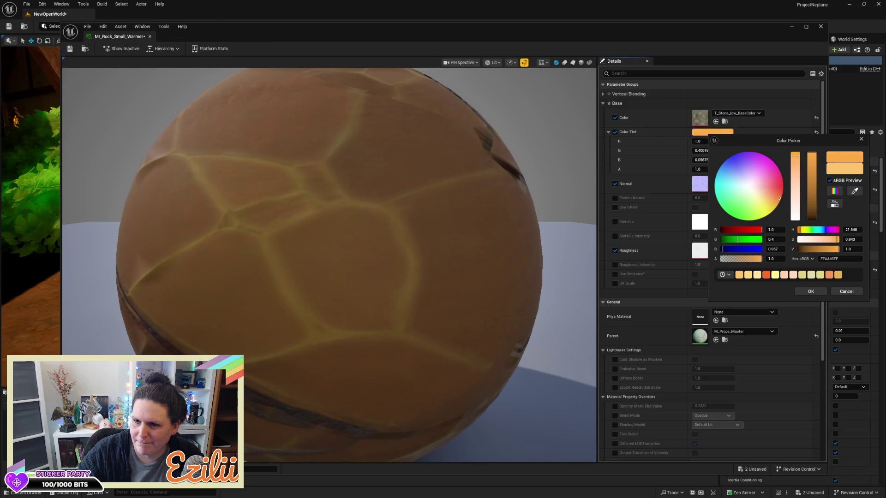
pyautogui.click(811, 291)
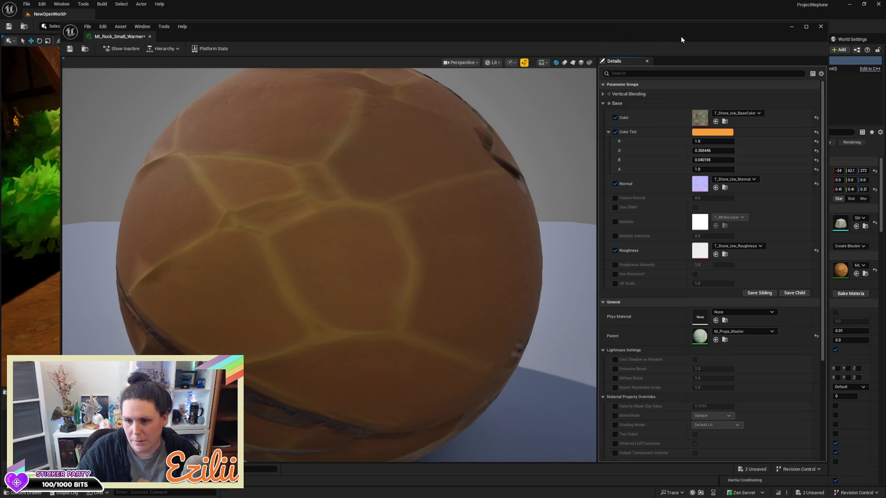
pyautogui.click(72, 48)
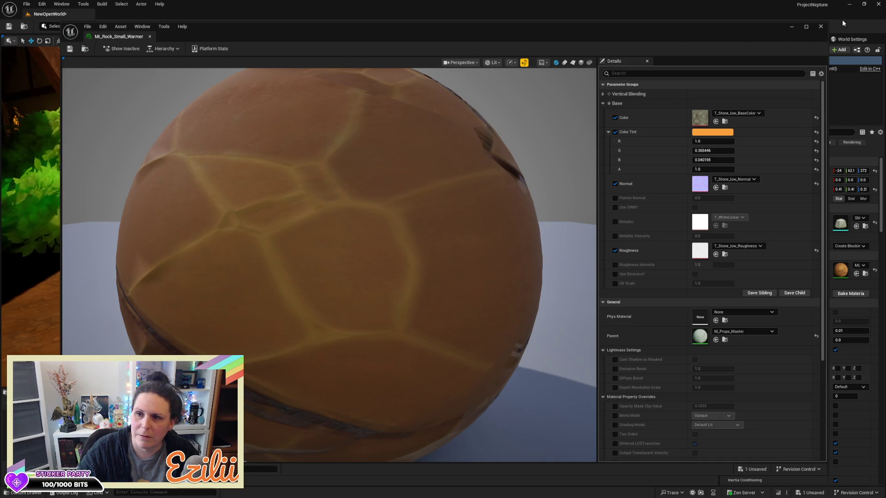
pyautogui.click(821, 27)
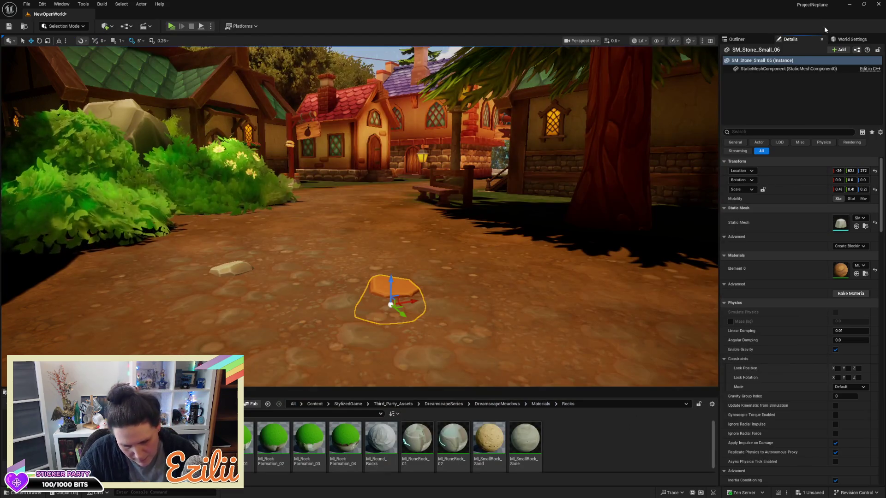
# Step: Duplicate MI_Rock_Small_Warmer in the Rocks folder as MI_Rock_Small_Darker
pyautogui.moveTo(575, 183)
pyautogui.mouseDown()
pyautogui.moveTo(645, 226)
pyautogui.moveTo(591, 263)
pyautogui.moveTo(622, 309)
pyautogui.moveTo(329, 217)
pyautogui.mouseUp()
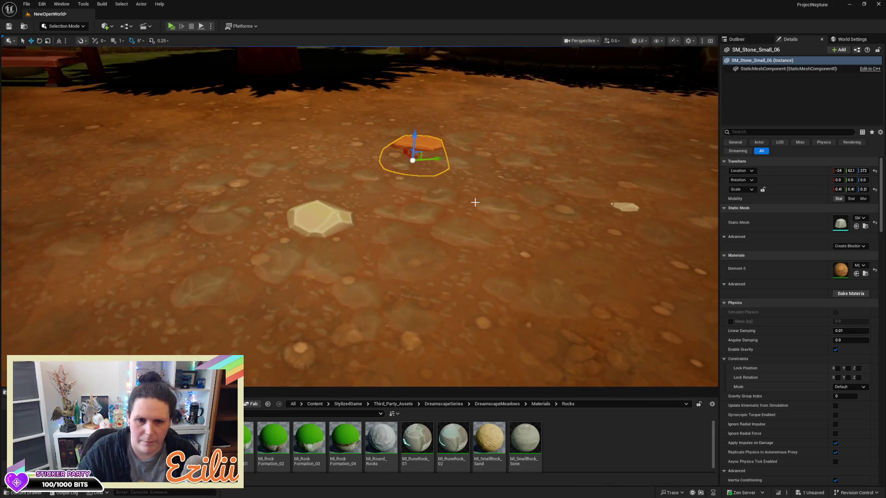
pyautogui.moveTo(433, 215)
pyautogui.mouseDown()
pyautogui.moveTo(427, 213)
pyautogui.moveTo(435, 233)
pyautogui.mouseUp()
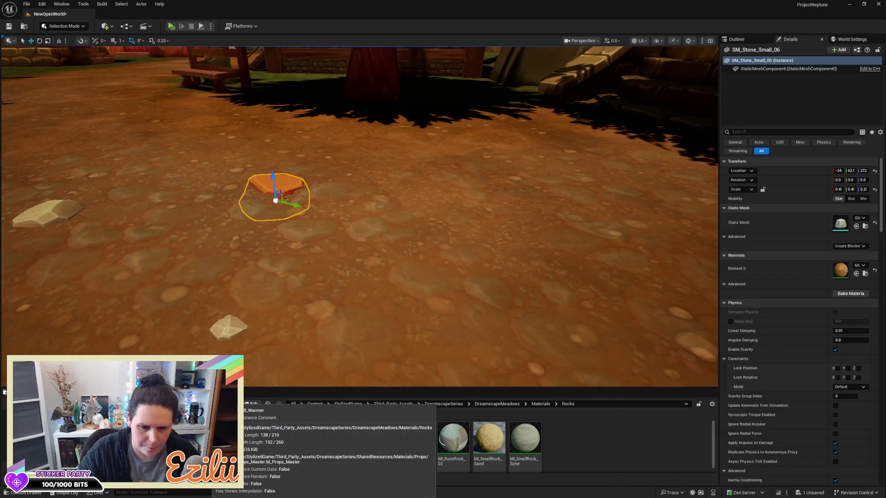
pyautogui.rightClick(209, 438)
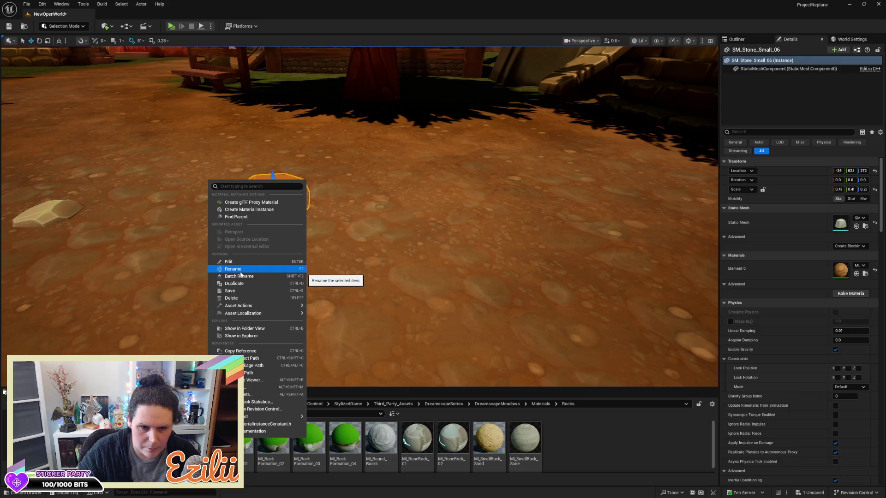
pyautogui.click(246, 289)
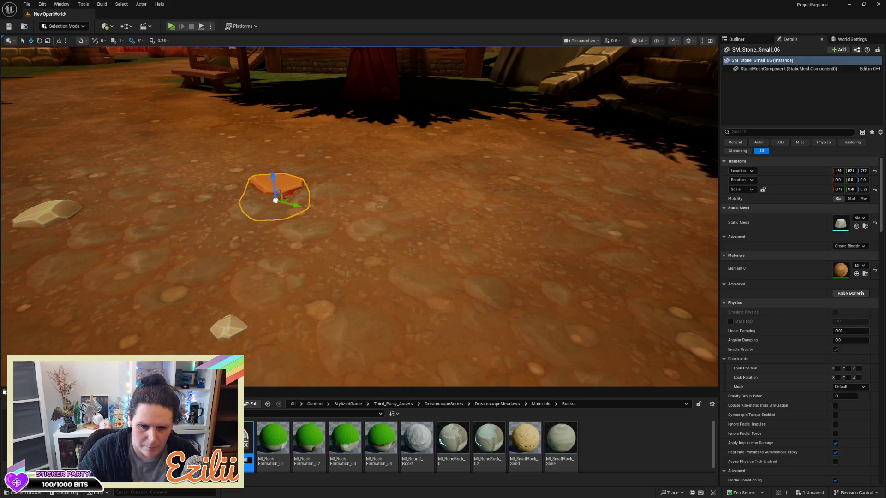
pyautogui.write('MI_Stone_Sand')
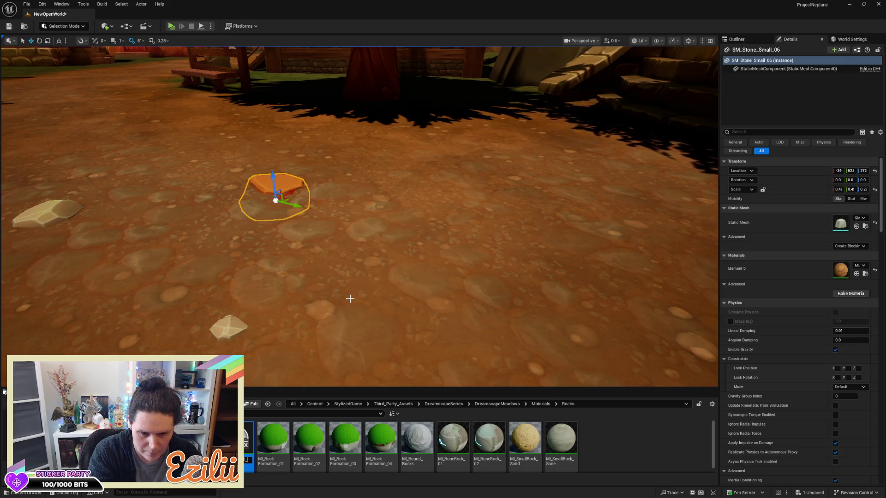
pyautogui.press('Return')
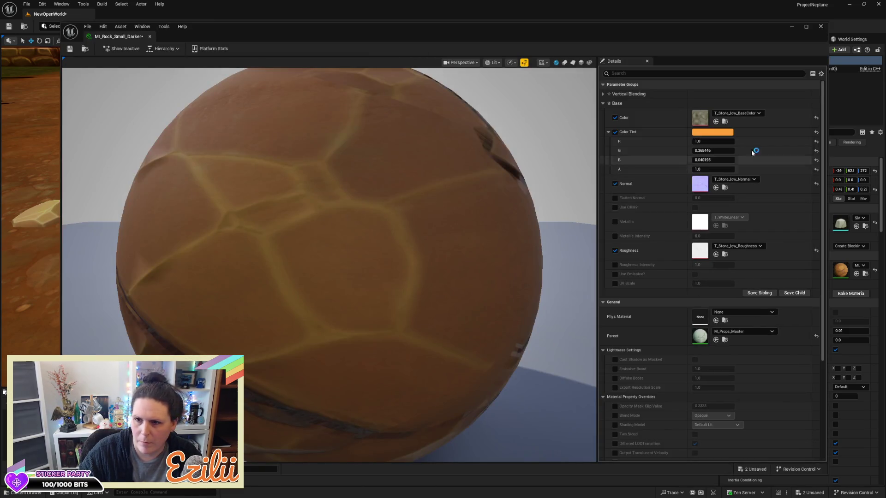
# Step: Darken MI_Rock_Small_Darker's Color Tint to brown-orange (R 0.480683, G 0.178916, B 0.019679) and save
pyautogui.click(727, 135)
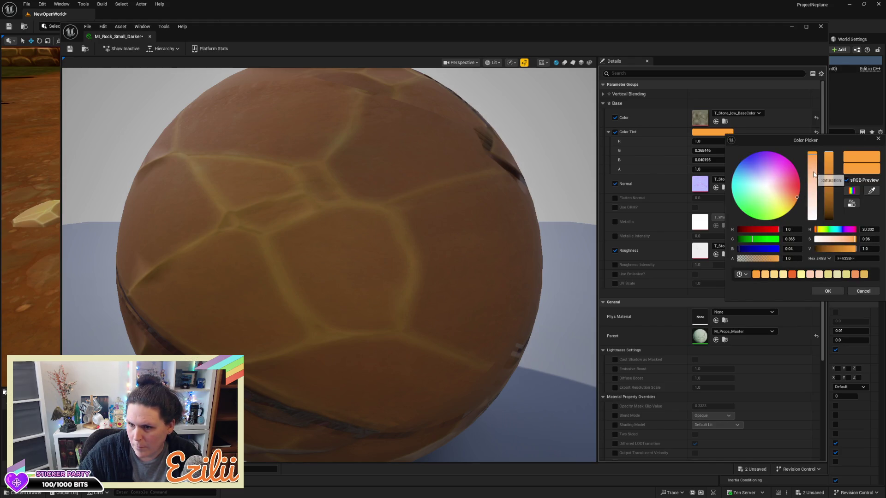
pyautogui.moveTo(828, 161); pyautogui.dragTo(833, 185)
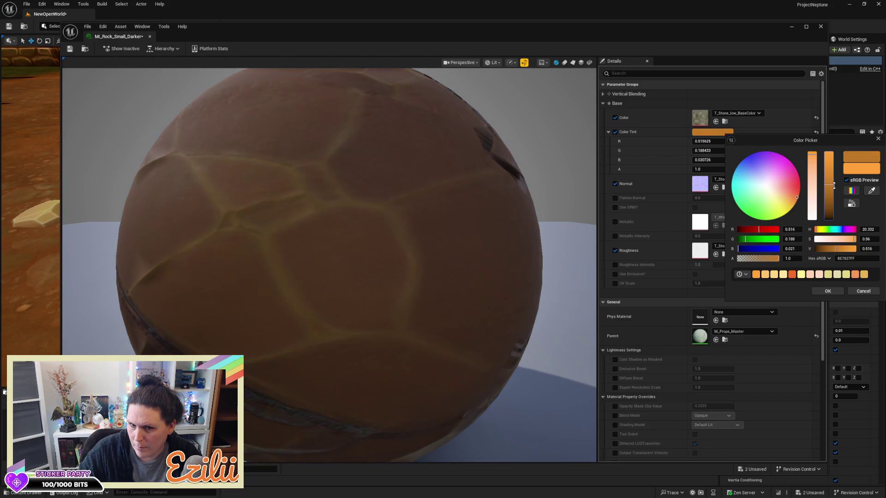
pyautogui.click(834, 293)
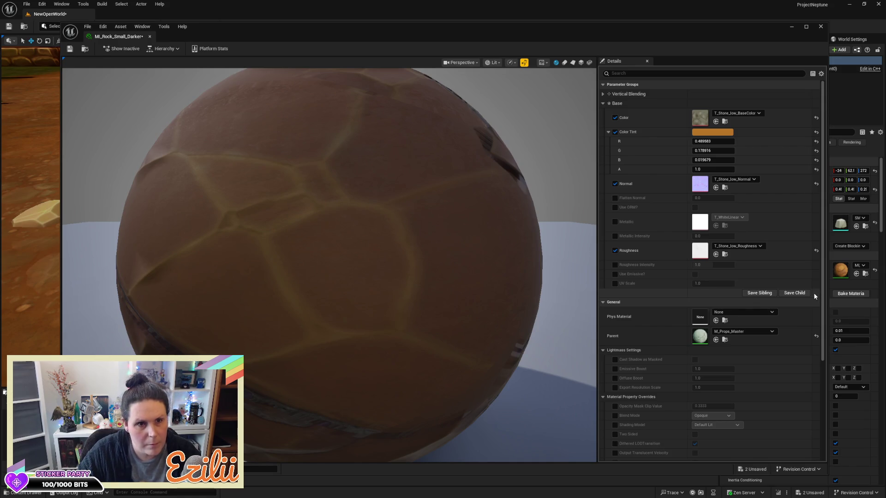
pyautogui.click(70, 49)
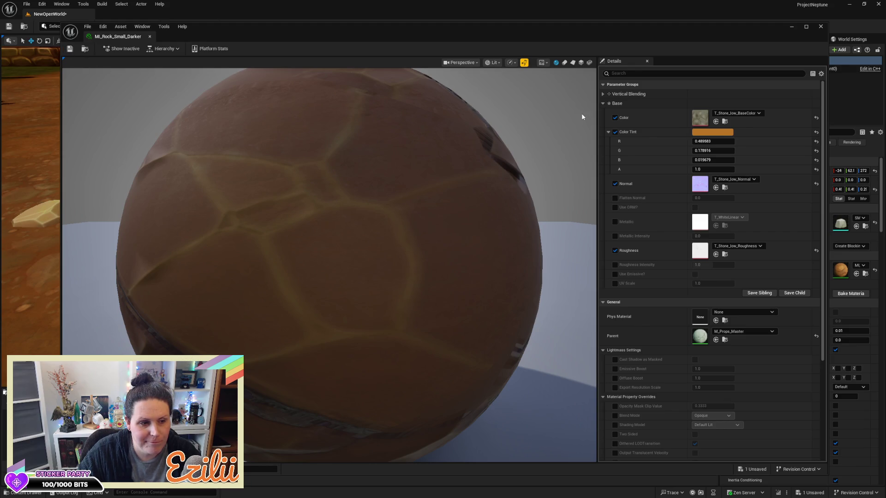
pyautogui.click(821, 26)
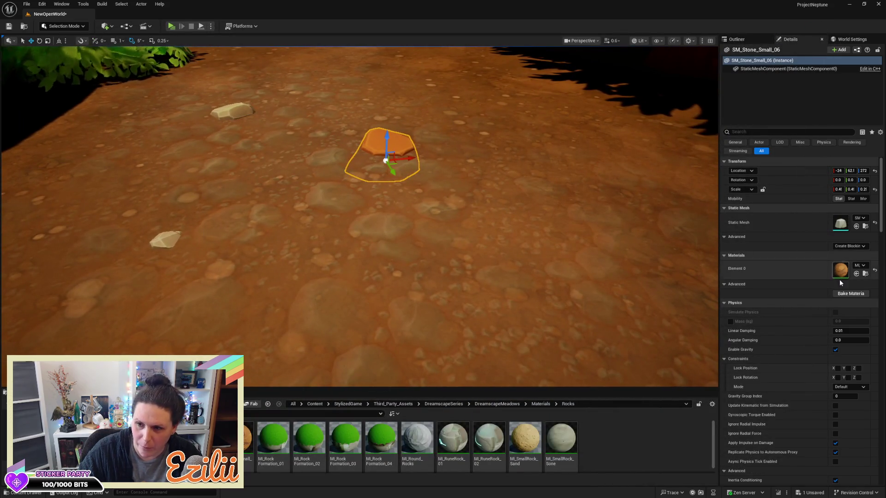
# Step: Check the warmer rock material, then give the pale stone SM_Stone_Small_03 the darker rock material
pyautogui.doubleClick(841, 270)
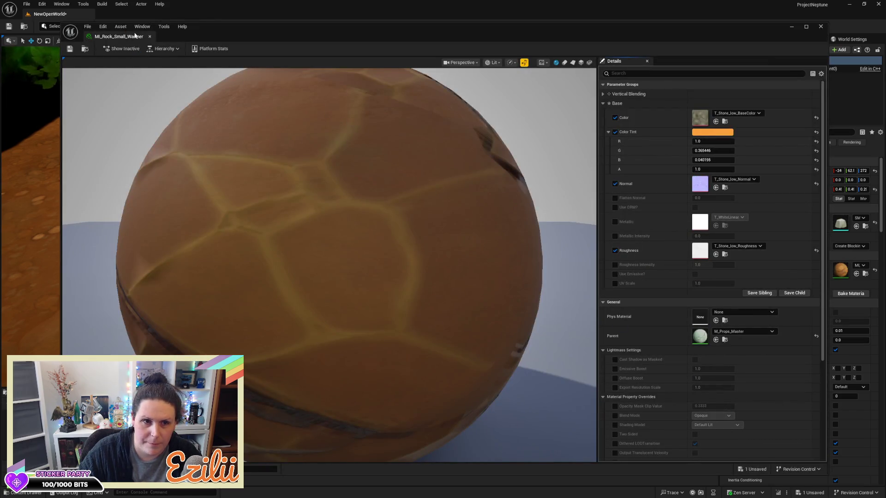
pyautogui.click(821, 26)
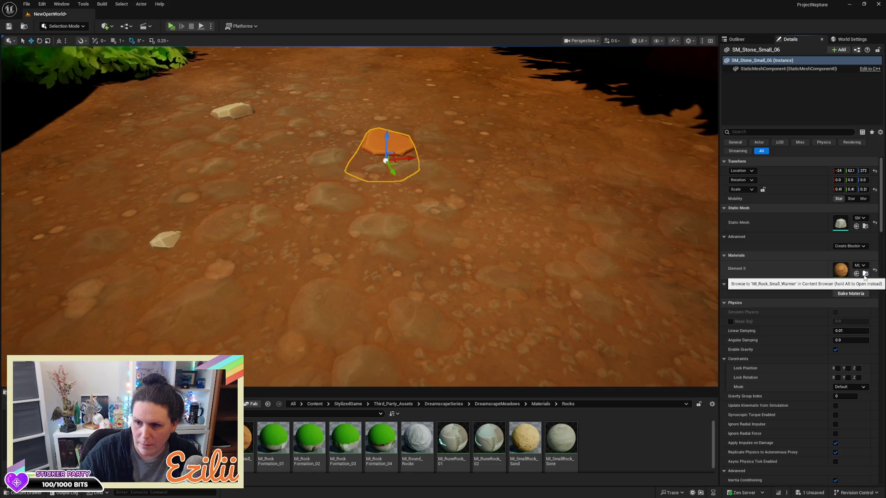
pyautogui.moveTo(447, 48); pyautogui.dragTo(447, 48)
pyautogui.click(412, 286)
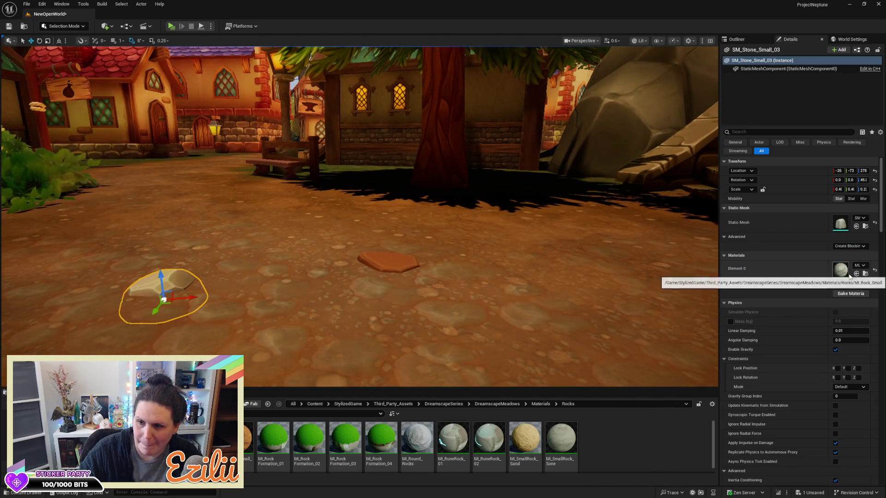
pyautogui.click(247, 450)
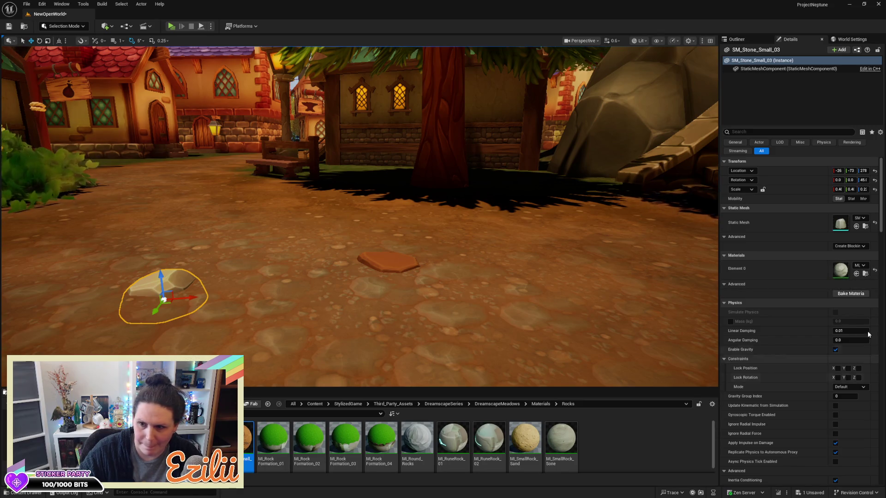
pyautogui.click(865, 274)
# Step: Give the small path stone SM_Stone_Small_04 the orange small-rock material
pyautogui.moveTo(360, 217)
pyautogui.mouseDown()
pyautogui.moveTo(341, 259)
pyautogui.moveTo(351, 277)
pyautogui.moveTo(327, 355)
pyautogui.mouseUp()
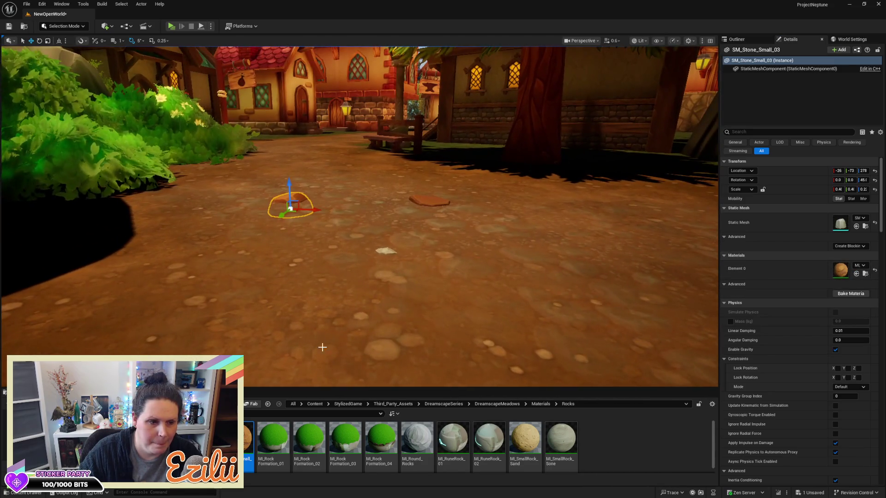
pyautogui.click(384, 251)
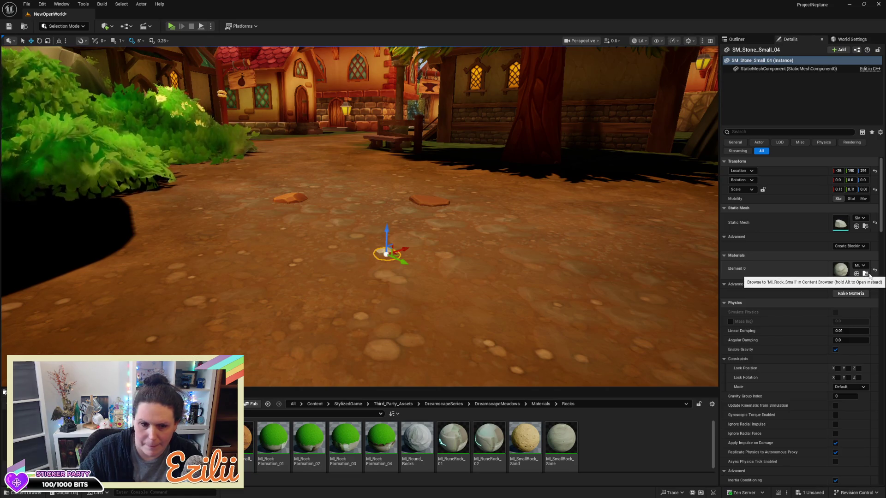
pyautogui.click(865, 273)
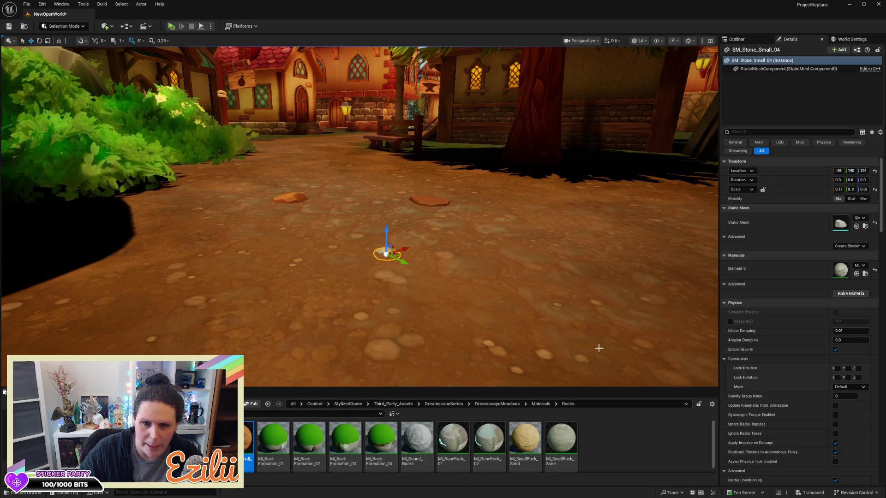
pyautogui.click(856, 273)
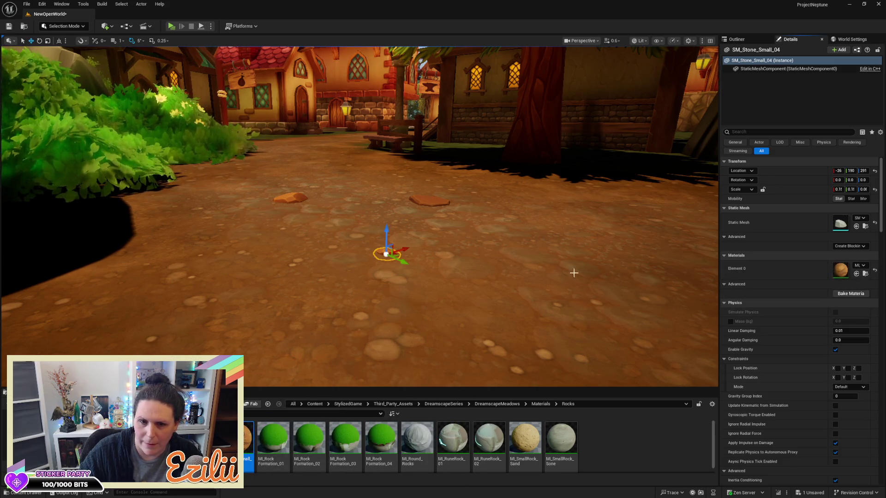
pyautogui.press('Escape')
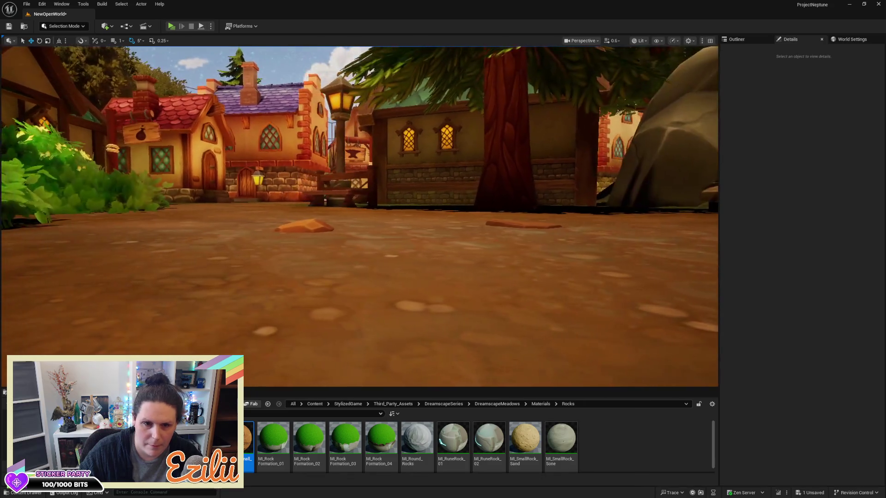
# Step: Flatten a path rock low into the ground with the Z scale, then save the level
pyautogui.click(311, 224)
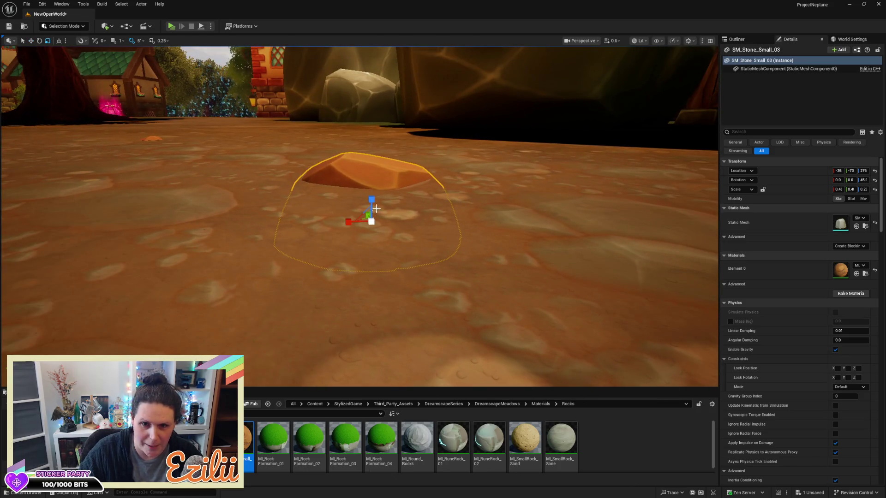
pyautogui.moveTo(369, 199)
pyautogui.mouseDown()
pyautogui.moveTo(369, 217)
pyautogui.moveTo(378, 178)
pyautogui.mouseUp()
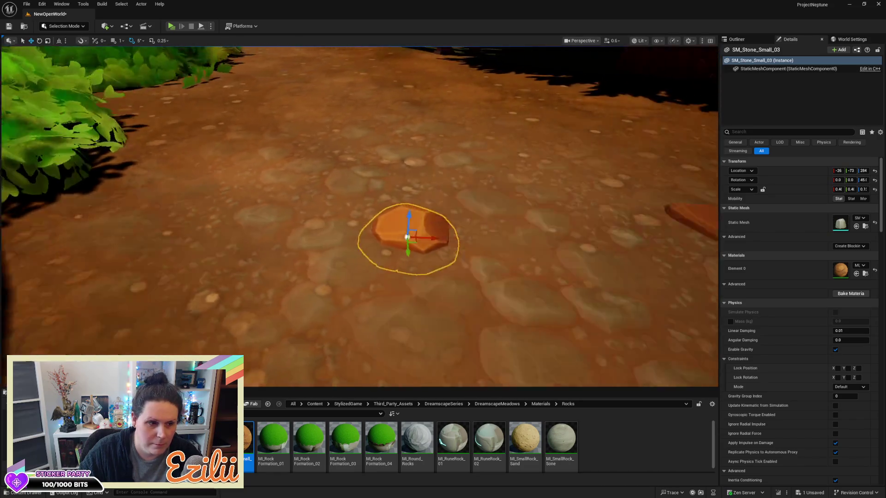
pyautogui.press('Escape')
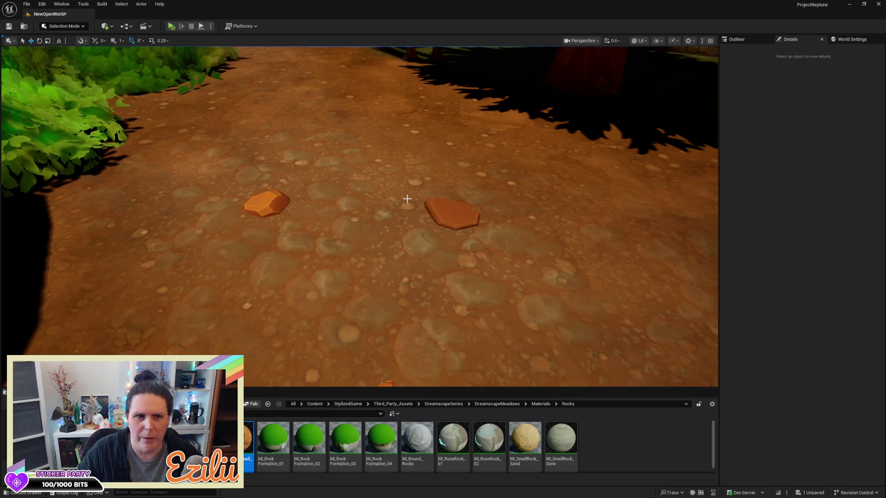
pyautogui.hotkey('ctrl', 's')
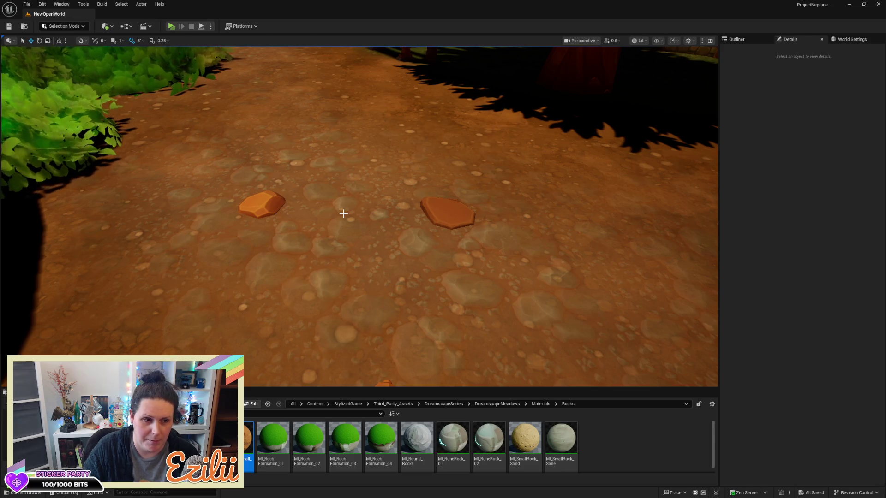
# Step: Switch the path stone SM_Stone_Small_06 to the pale stone material
pyautogui.moveTo(409, 263)
pyautogui.mouseDown()
pyautogui.moveTo(277, 262)
pyautogui.moveTo(277, 316)
pyautogui.moveTo(277, 277)
pyautogui.moveTo(260, 275)
pyautogui.moveTo(272, 270)
pyautogui.moveTo(259, 334)
pyautogui.mouseUp()
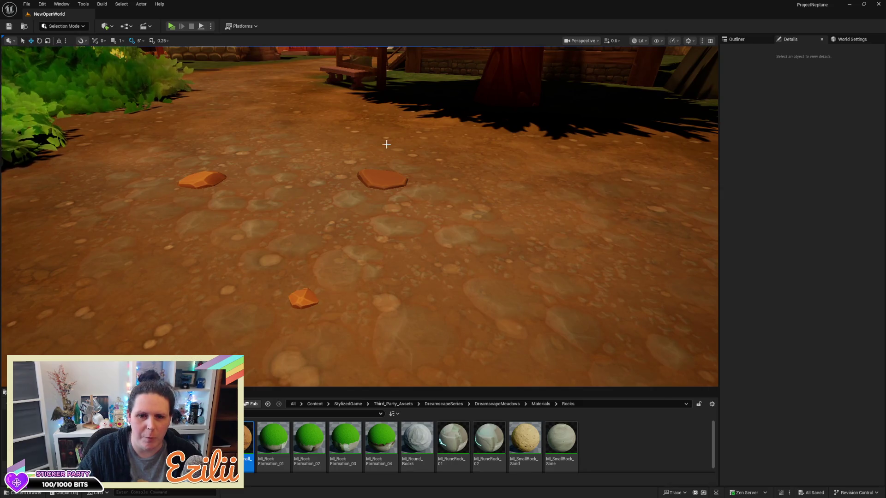
pyautogui.click(373, 184)
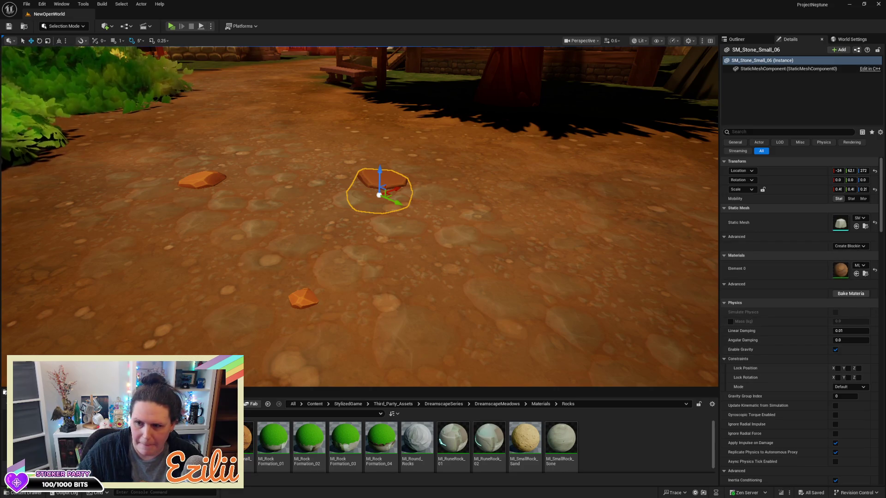
pyautogui.click(855, 275)
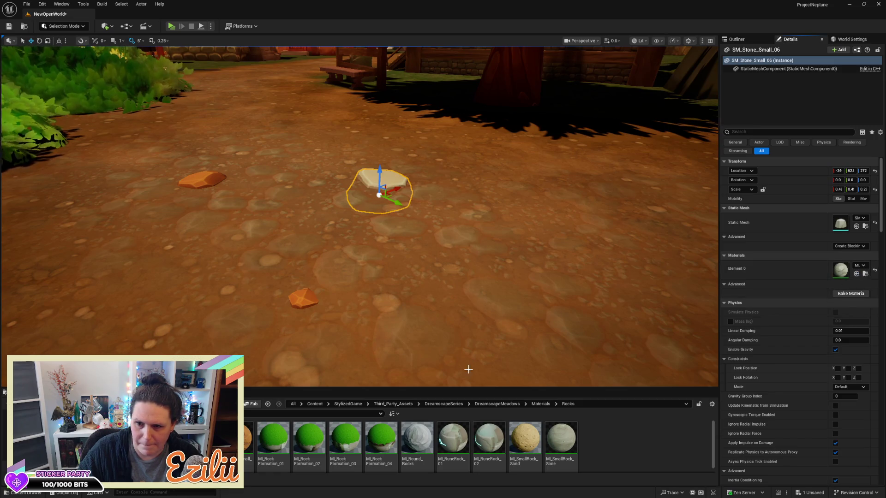
# Step: Duplicate the rock material and save MI_Rock_Dark_Grey with its Color Tint darkened to 0.375 grey
pyautogui.rightClick(159, 441)
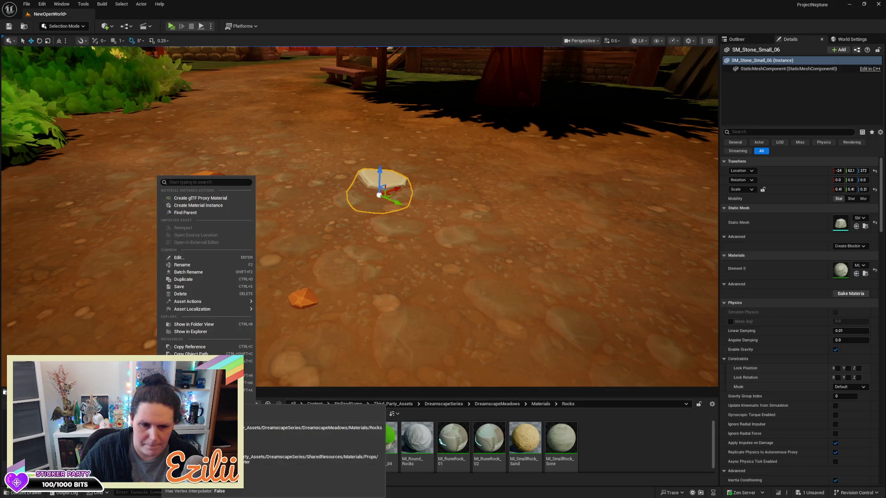
pyautogui.click(184, 278)
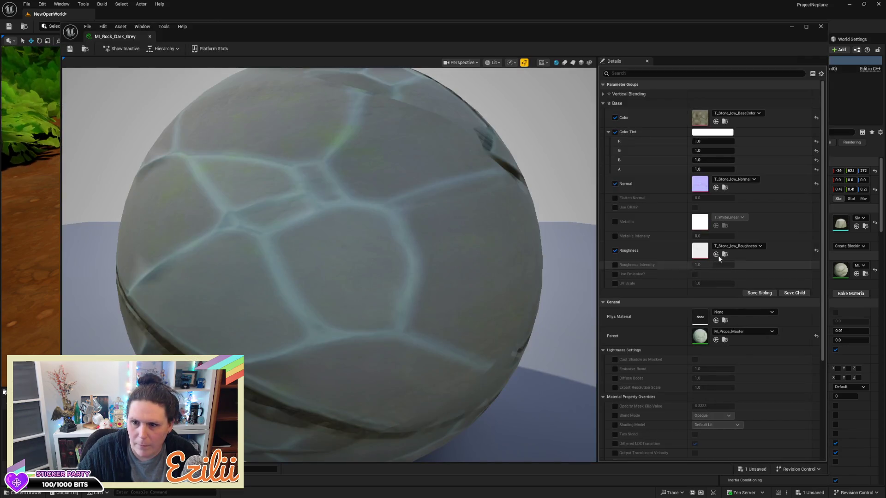
pyautogui.click(726, 133)
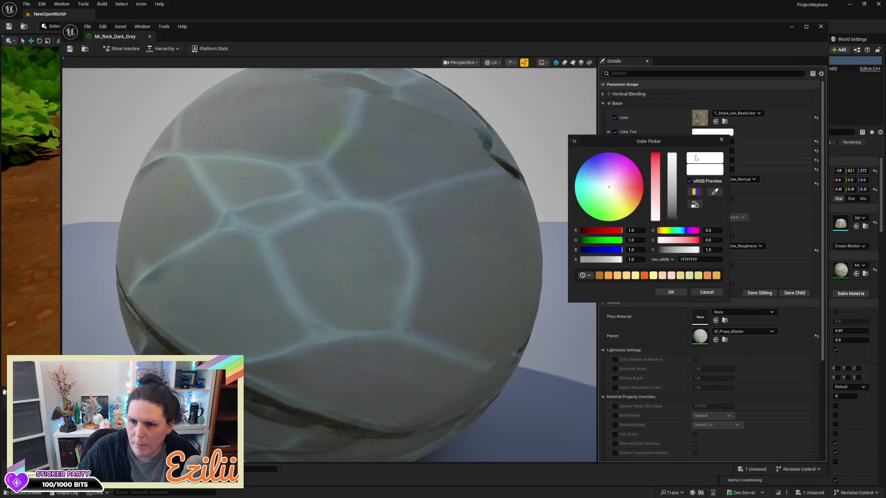
pyautogui.click(674, 167)
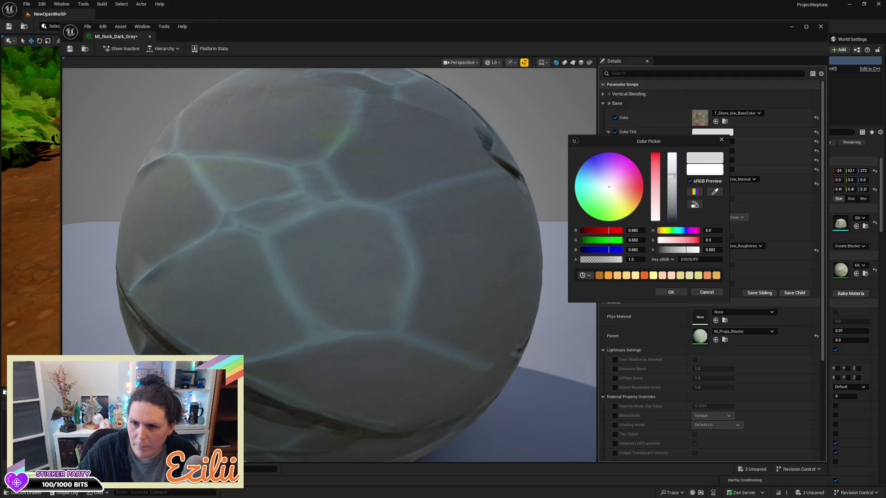
pyautogui.moveTo(674, 181); pyautogui.dragTo(673, 195)
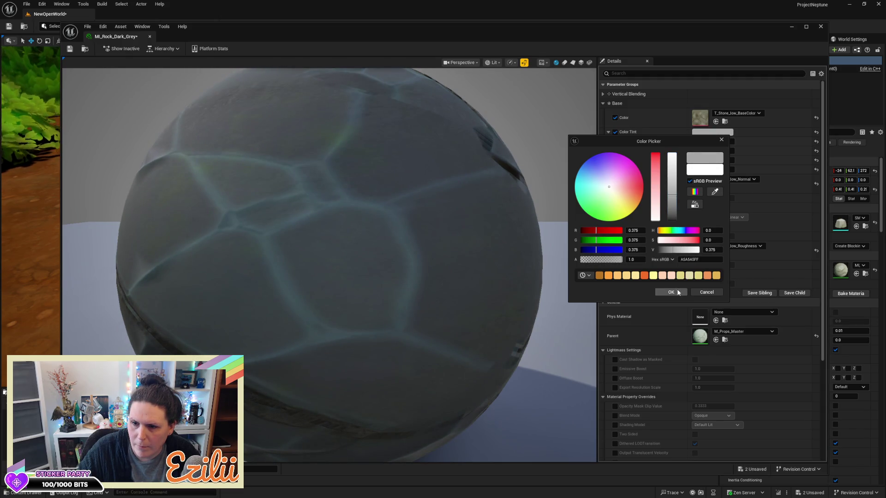
pyautogui.click(678, 292)
pyautogui.click(71, 49)
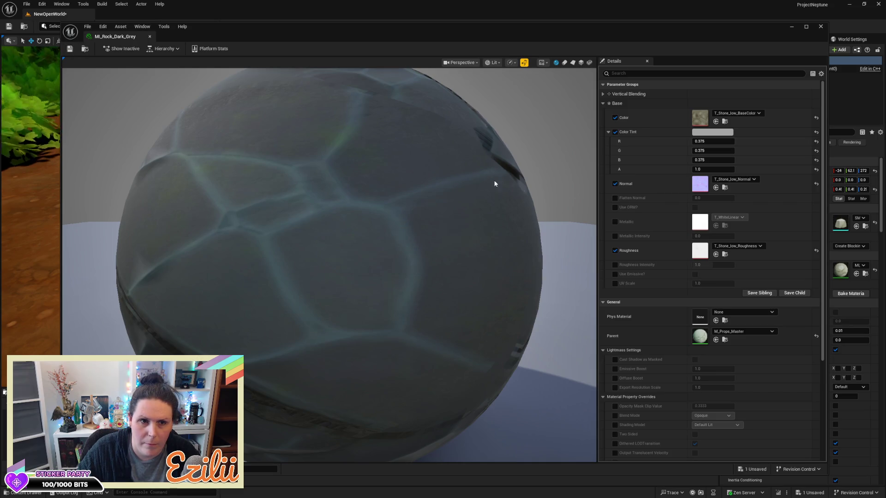
pyautogui.click(824, 27)
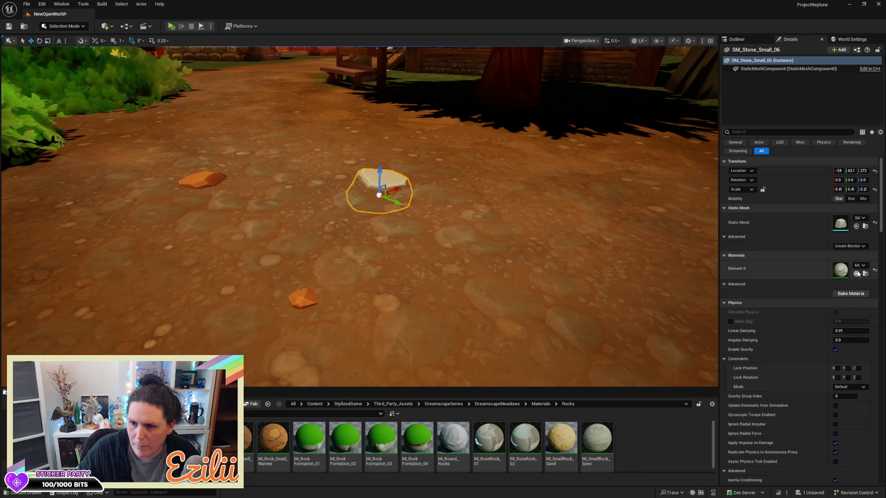
# Step: Set the small stone's MI_Rock_Small_Warmer Color Tint to a 0.521 neutral grey
pyautogui.moveTo(369, 217); pyautogui.dragTo(272, 223)
pyautogui.moveTo(360, 263); pyautogui.dragTo(368, 265)
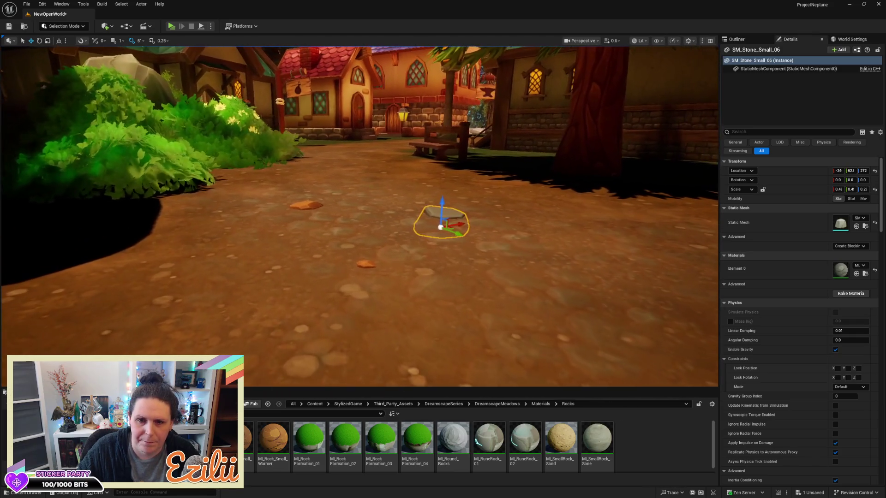
pyautogui.click(368, 265)
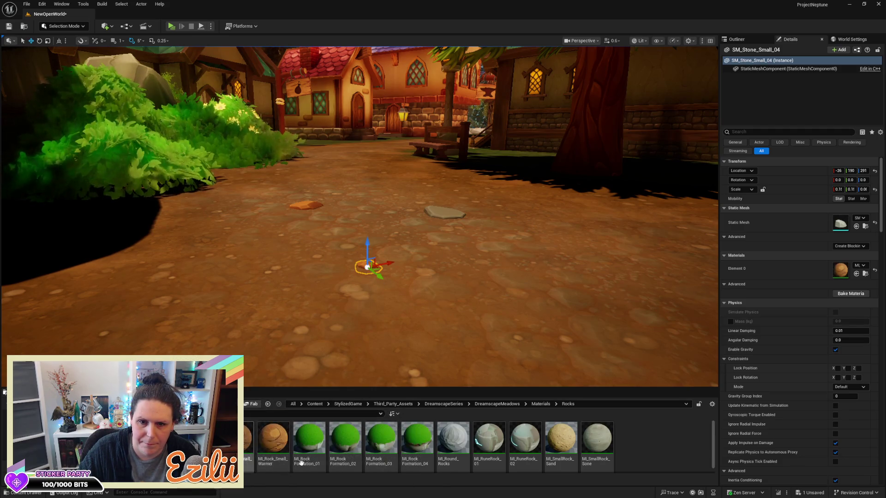
pyautogui.doubleClick(840, 271)
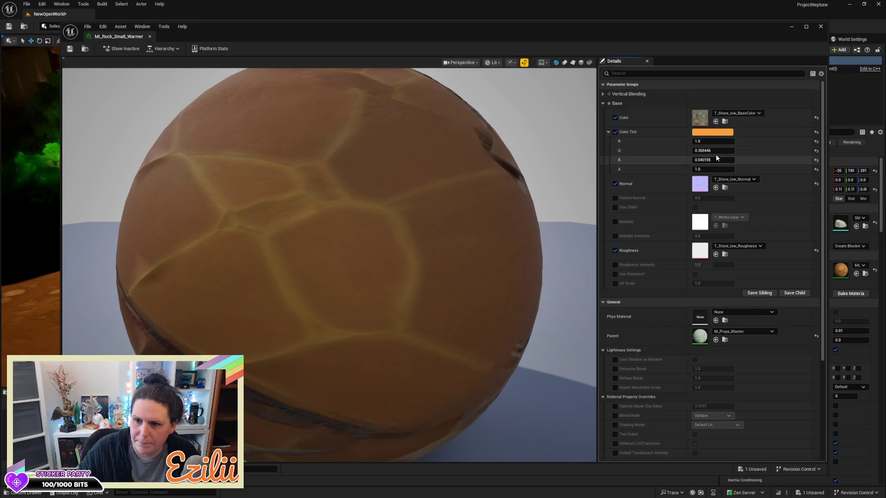
pyautogui.click(714, 134)
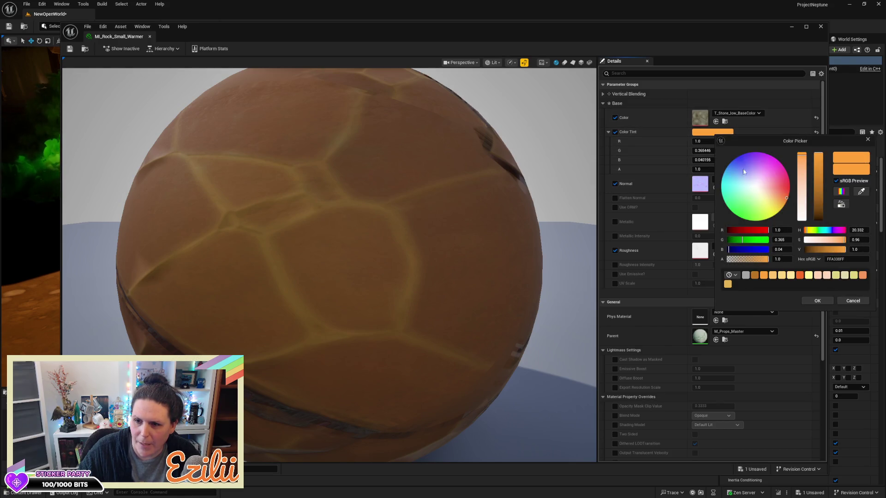
pyautogui.click(746, 274)
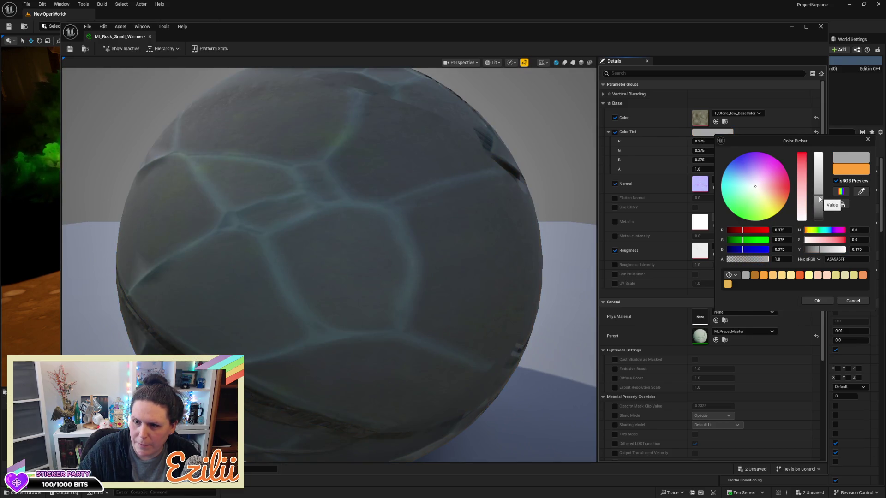
pyautogui.moveTo(819, 189); pyautogui.dragTo(820, 185)
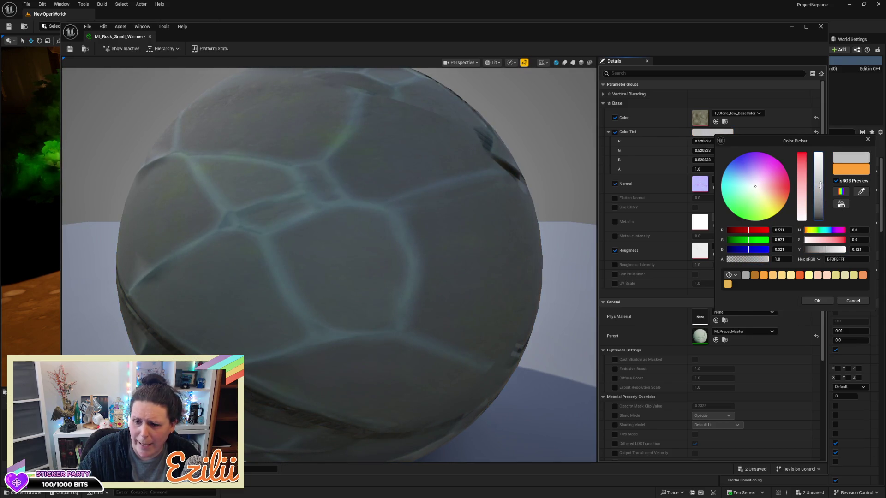
pyautogui.click(816, 301)
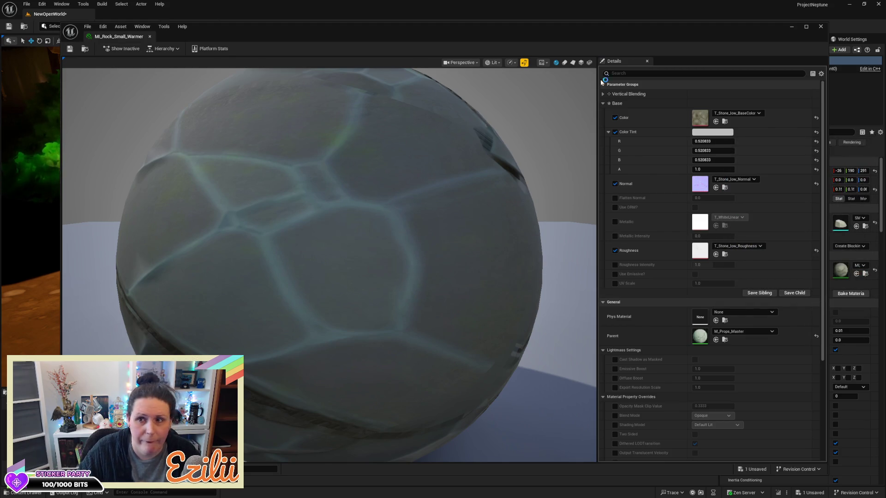
pyautogui.click(821, 26)
pyautogui.moveTo(555, 292)
pyautogui.mouseDown()
pyautogui.moveTo(489, 299)
pyautogui.moveTo(551, 290)
pyautogui.mouseUp()
# Step: Apply the chosen grey rock material to the flattened rock on the path
pyautogui.press('Escape')
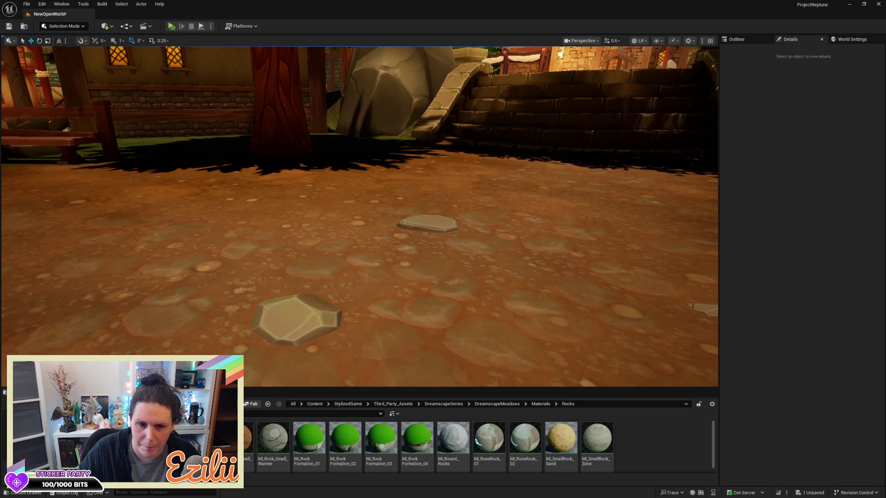
pyautogui.click(295, 318)
pyautogui.moveTo(295, 318); pyautogui.dragTo(263, 323)
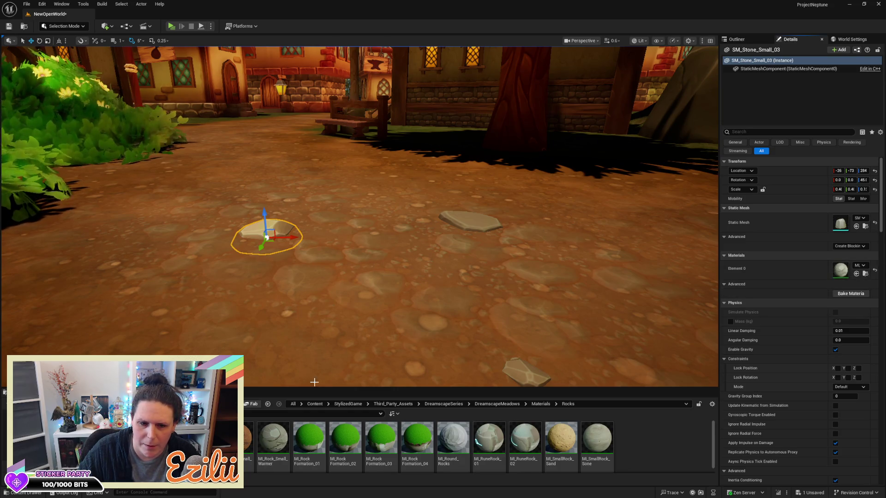
pyautogui.click(856, 273)
# Step: Select the small stone SM_Stone_Small_04 together with another small rock on the path
pyautogui.moveTo(352, 212); pyautogui.dragTo(352, 242)
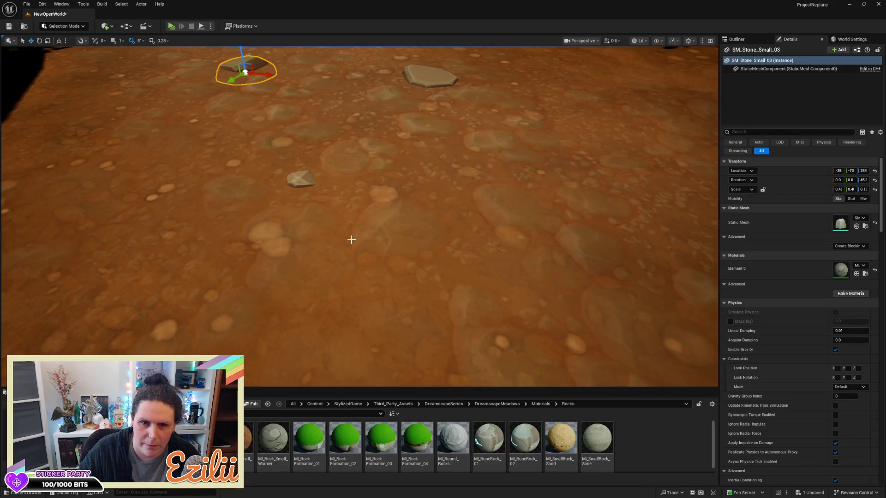
pyautogui.click(301, 180)
pyautogui.moveTo(498, 203); pyautogui.dragTo(504, 178)
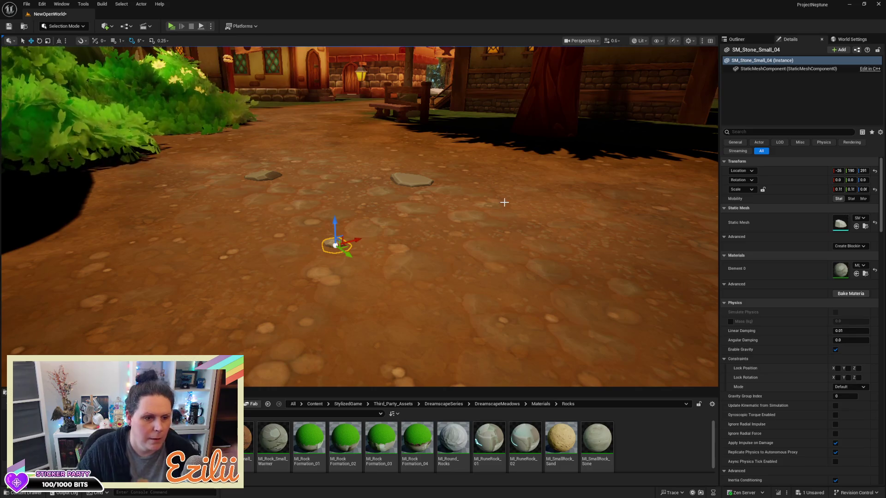
pyautogui.moveTo(485, 249)
pyautogui.mouseDown()
pyautogui.moveTo(484, 304)
pyautogui.moveTo(485, 282)
pyautogui.mouseUp()
pyautogui.moveTo(403, 263)
pyautogui.mouseDown()
pyautogui.moveTo(415, 266)
pyautogui.moveTo(404, 263)
pyautogui.mouseUp()
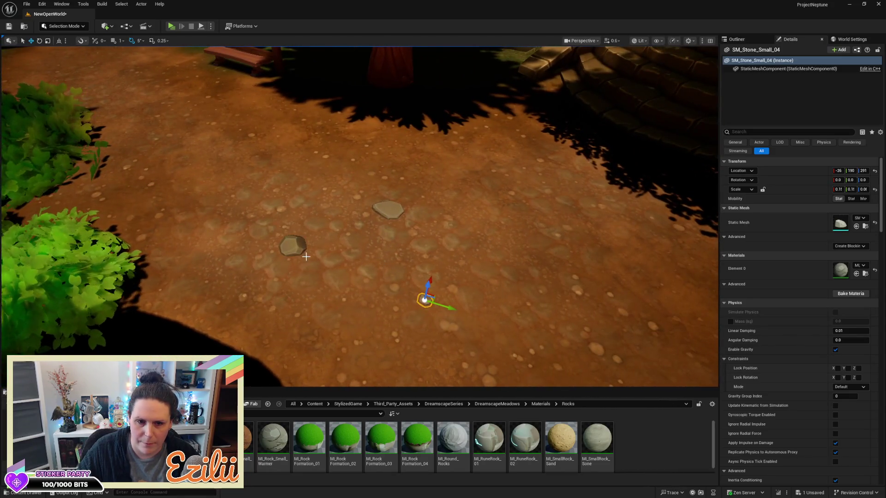
pyautogui.keyDown('ctrl'); pyautogui.click(290, 248); pyautogui.keyUp('ctrl')
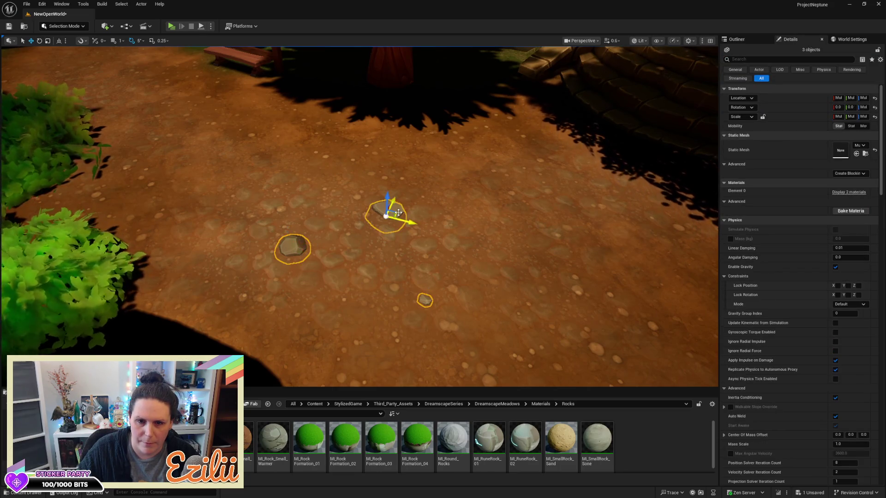
# Step: Move the selected stone into the Path_Props folder of the Outliner
pyautogui.click(753, 41)
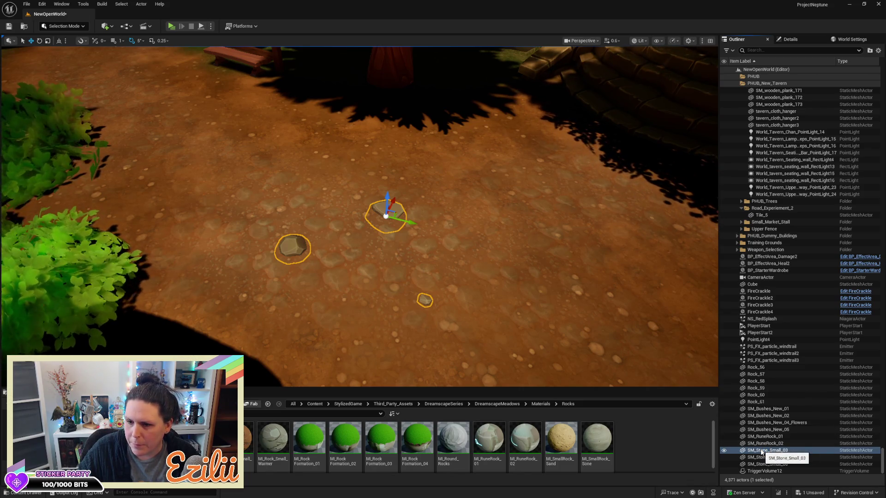
pyautogui.rightClick(761, 452)
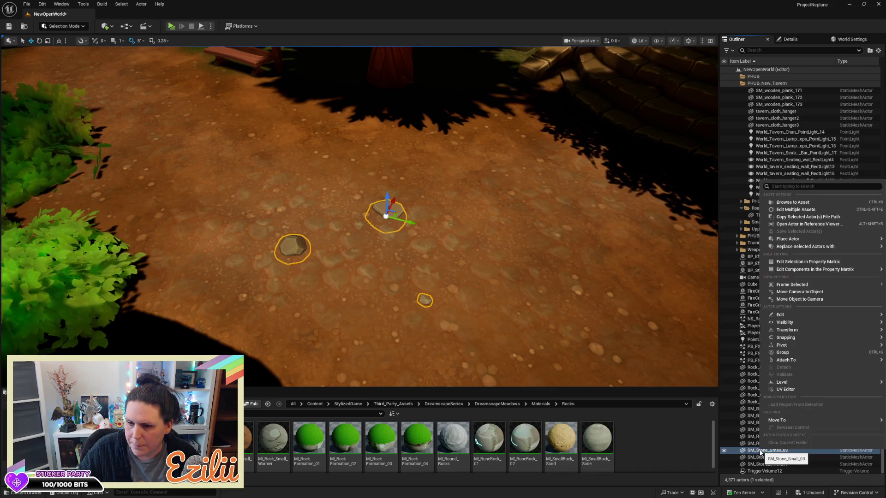
pyautogui.moveTo(773, 422)
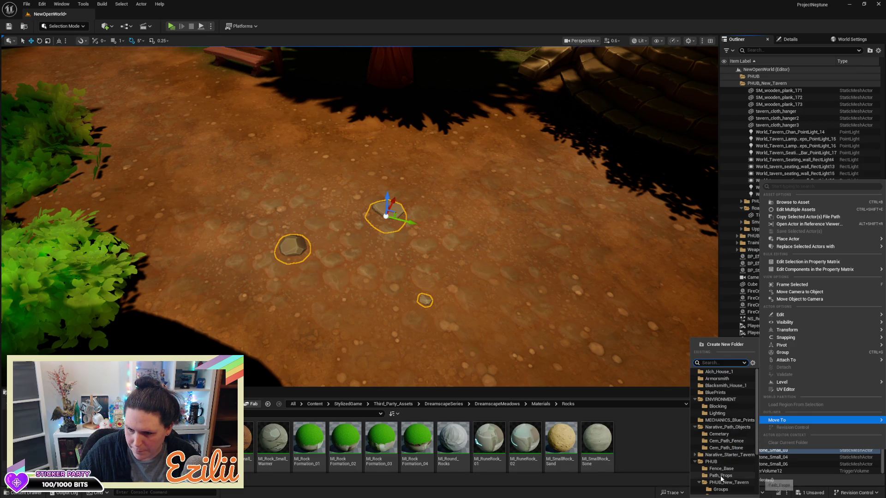
pyautogui.click(721, 477)
# Step: Frame Rock_56 in the viewport from the actor list
pyautogui.moveTo(606, 357); pyautogui.dragTo(613, 356)
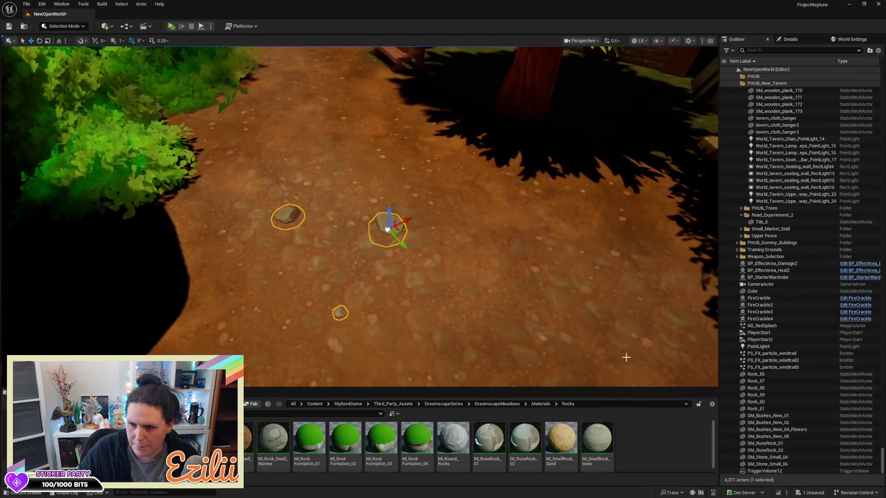
pyautogui.click(771, 374)
pyautogui.doubleClick(770, 375)
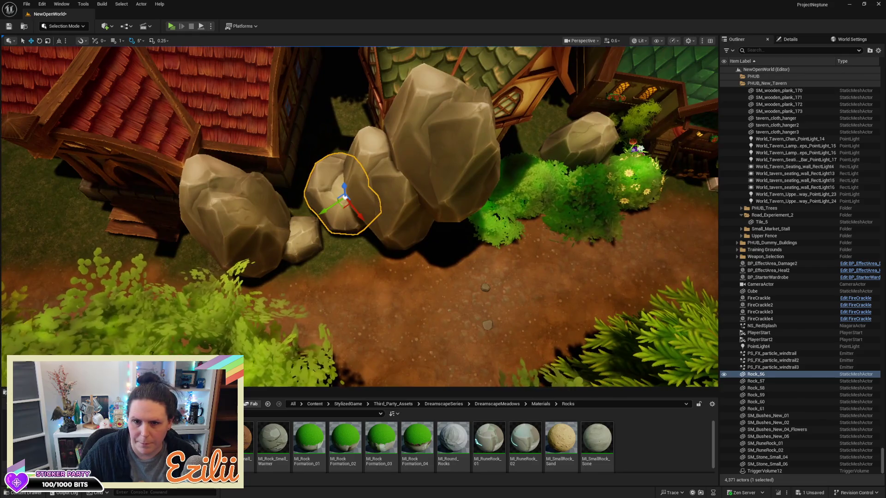
# Step: Delete Rock_58 and the other large and small rocks beside the tavern, one by one
pyautogui.click(458, 165)
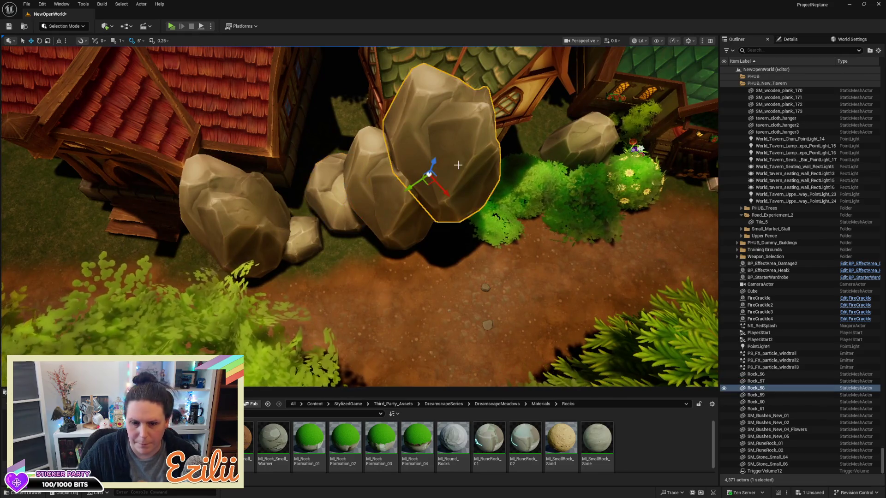
pyautogui.press('Delete')
pyautogui.click(378, 184)
pyautogui.press('Delete')
pyautogui.click(339, 187)
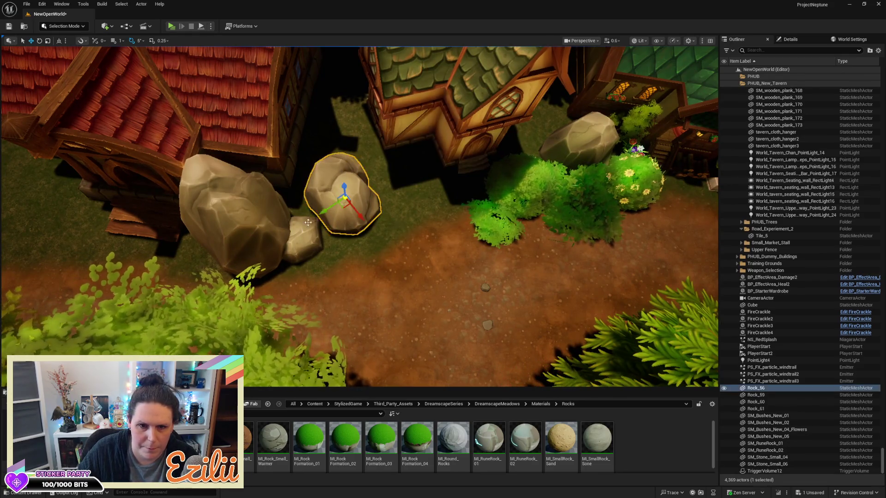
pyautogui.press('Delete')
pyautogui.click(304, 228)
pyautogui.press('Delete')
pyautogui.click(240, 203)
pyautogui.press('Delete')
pyautogui.click(590, 128)
pyautogui.press('Delete')
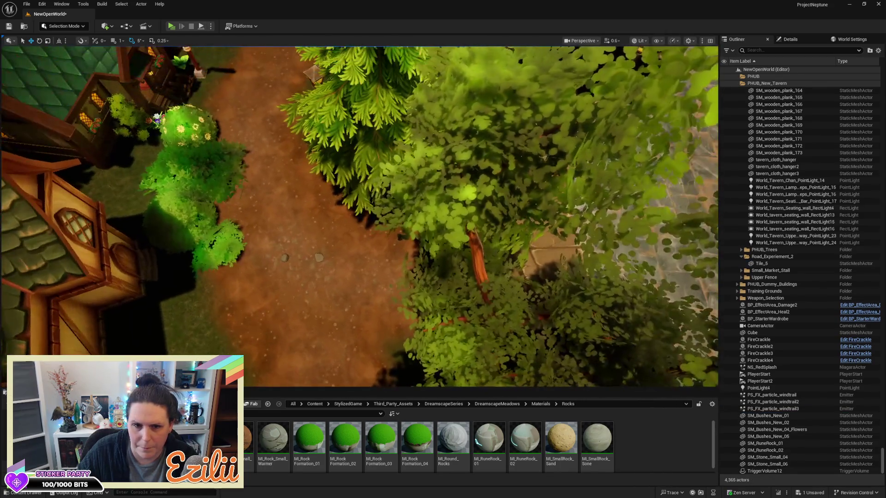
# Step: Face the tavern and select the bush SM_Bushes_New_05
pyautogui.scroll(-5, 359, 217)
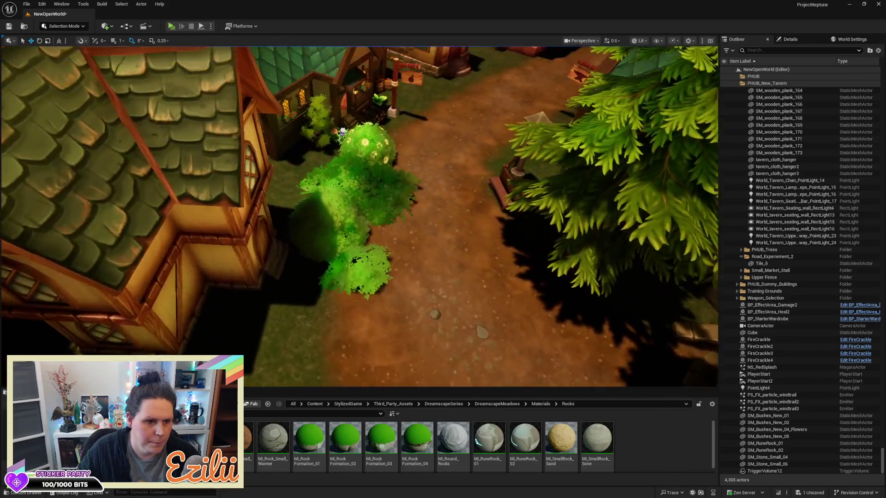
pyautogui.moveTo(553, 236); pyautogui.dragTo(553, 235)
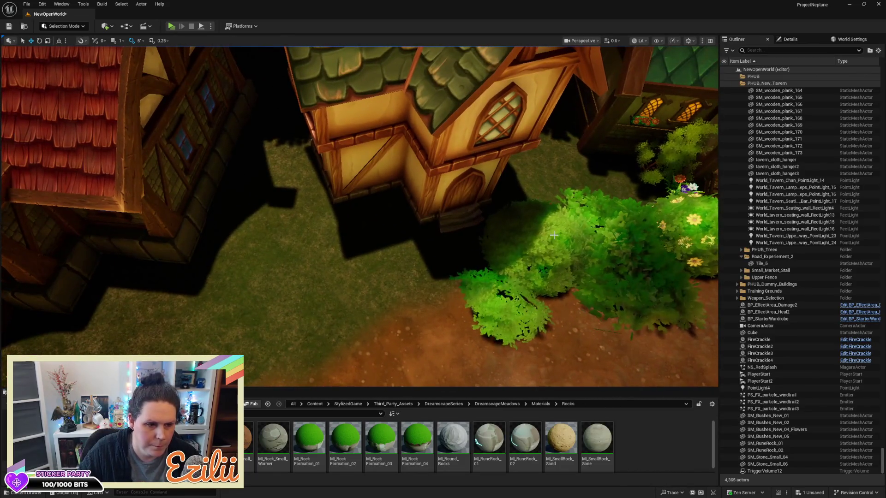
pyautogui.click(547, 255)
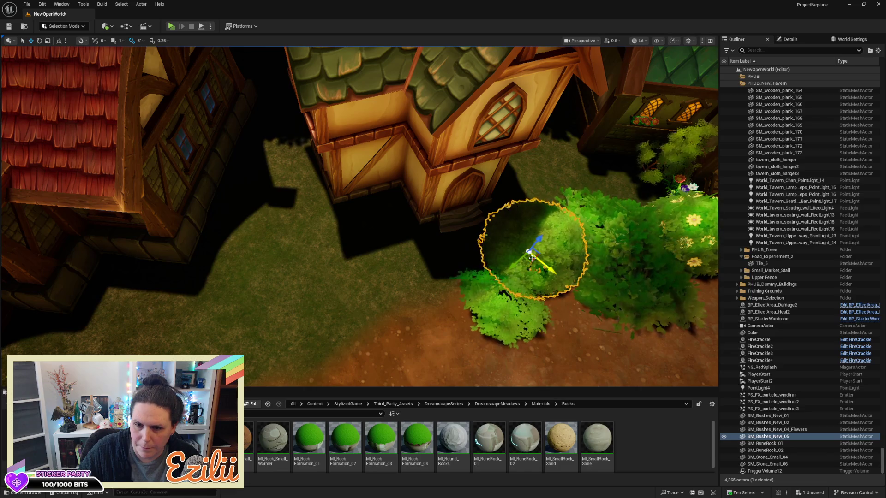
# Step: Reposition SM_Bushes_New_05, SM_Bushes_New_02 and the flowered bush around the tavern
pyautogui.moveTo(531, 260); pyautogui.dragTo(299, 247)
pyautogui.click(599, 259)
pyautogui.moveTo(599, 258); pyautogui.dragTo(600, 258)
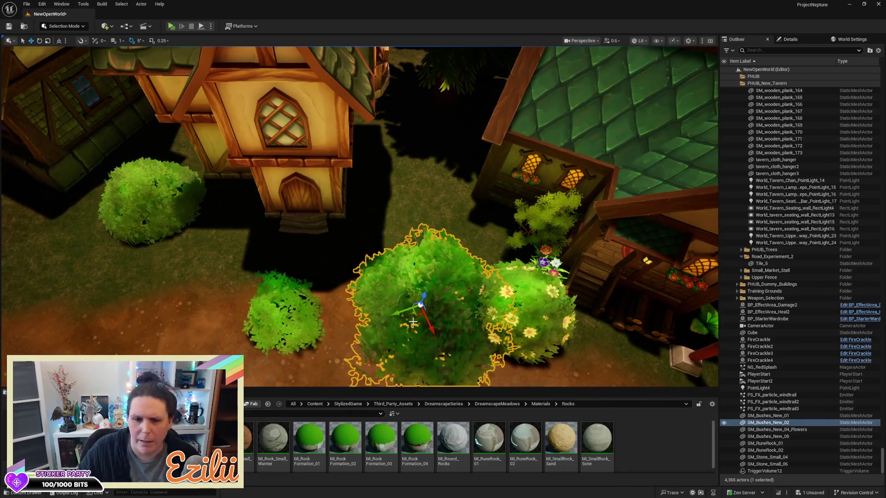
pyautogui.moveTo(416, 315); pyautogui.dragTo(409, 229)
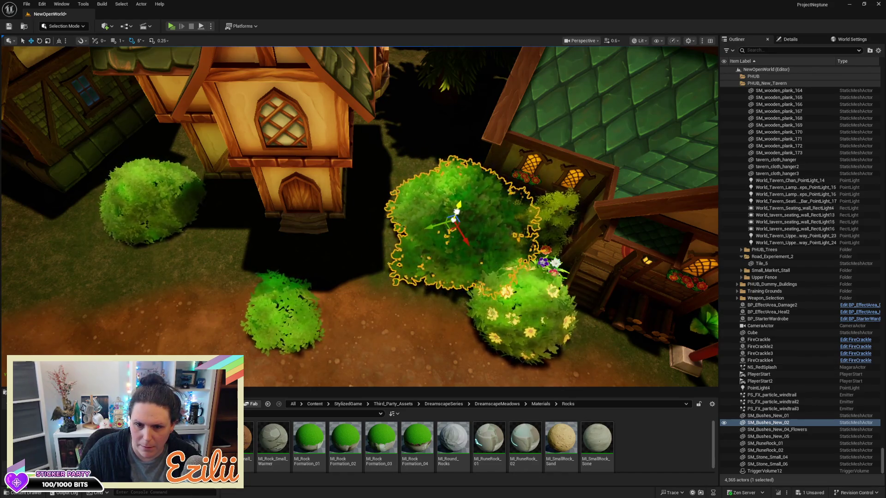
pyautogui.click(545, 288)
pyautogui.moveTo(546, 288); pyautogui.dragTo(365, 302)
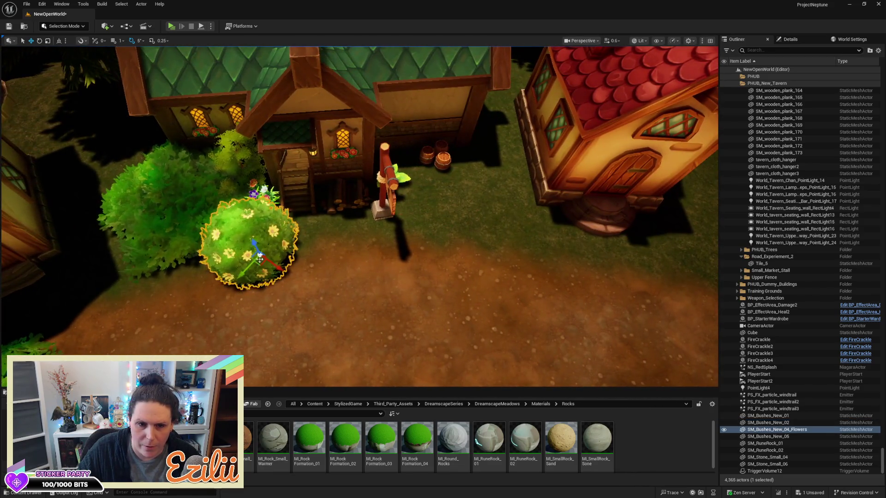
pyautogui.moveTo(256, 263)
pyautogui.mouseDown()
pyautogui.moveTo(486, 237)
pyautogui.moveTo(393, 309)
pyautogui.moveTo(387, 333)
pyautogui.mouseUp()
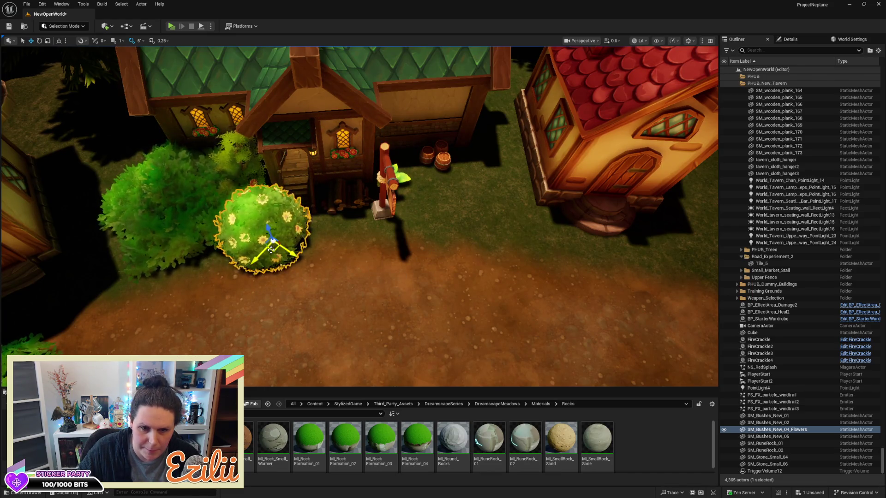
pyautogui.moveTo(271, 250); pyautogui.dragTo(389, 276)
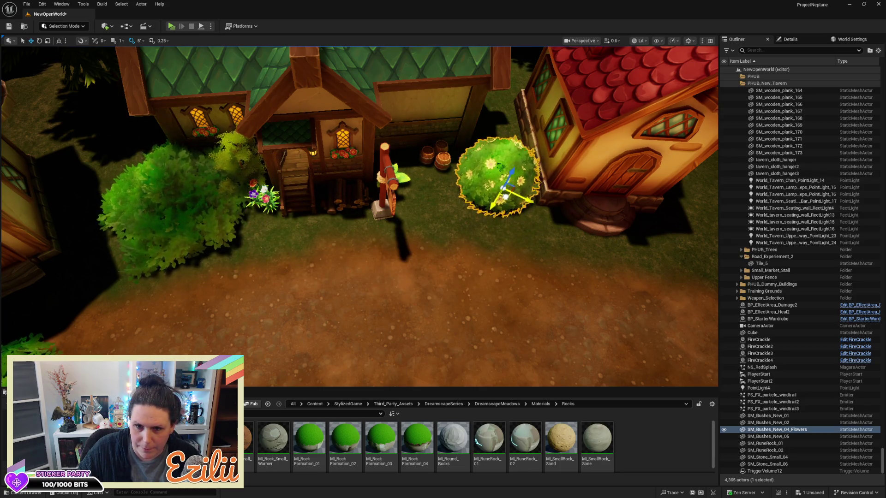
# Step: Place a copy of the flowered bush across the door, rotated 75°, and select both flowered bushes
pyautogui.moveTo(501, 217); pyautogui.dragTo(554, 300)
pyautogui.moveTo(328, 169); pyautogui.dragTo(328, 169)
pyautogui.moveTo(246, 144)
pyautogui.mouseDown()
pyautogui.moveTo(556, 277)
pyautogui.moveTo(563, 172)
pyautogui.mouseUp()
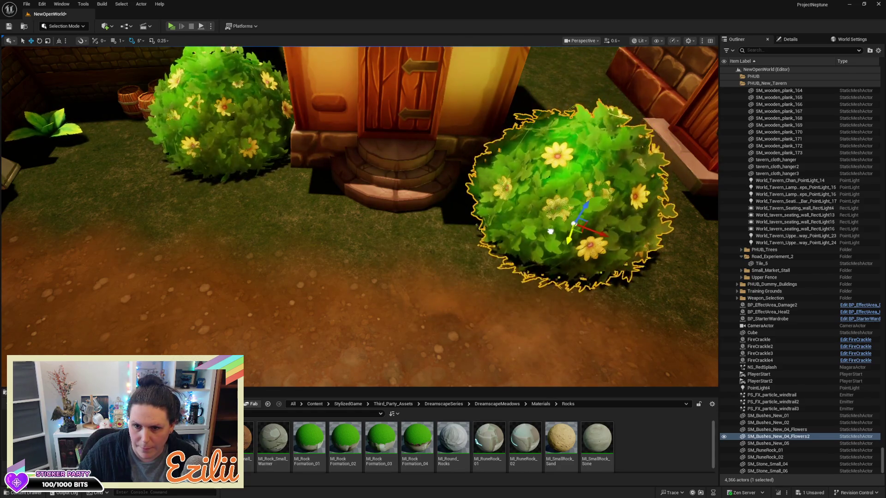
pyautogui.moveTo(613, 251)
pyautogui.mouseDown()
pyautogui.moveTo(577, 254)
pyautogui.moveTo(560, 231)
pyautogui.moveTo(489, 221)
pyautogui.moveTo(494, 148)
pyautogui.moveTo(475, 154)
pyautogui.mouseUp()
pyautogui.keyDown('ctrl'); pyautogui.click(744, 428); pyautogui.keyUp('ctrl')
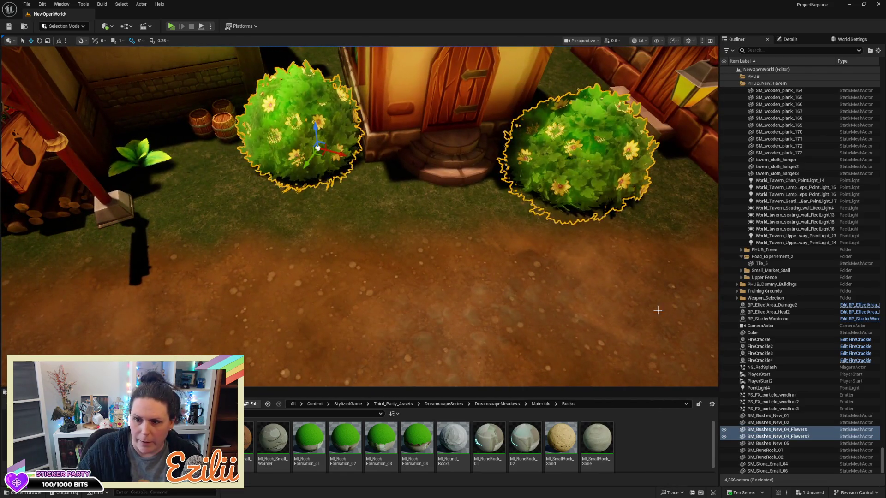
# Step: Move both flowered bushes into the PHUB_Trees folder, then select the tall yellow tree by the steps
pyautogui.rightClick(767, 432)
pyautogui.moveTo(780, 400)
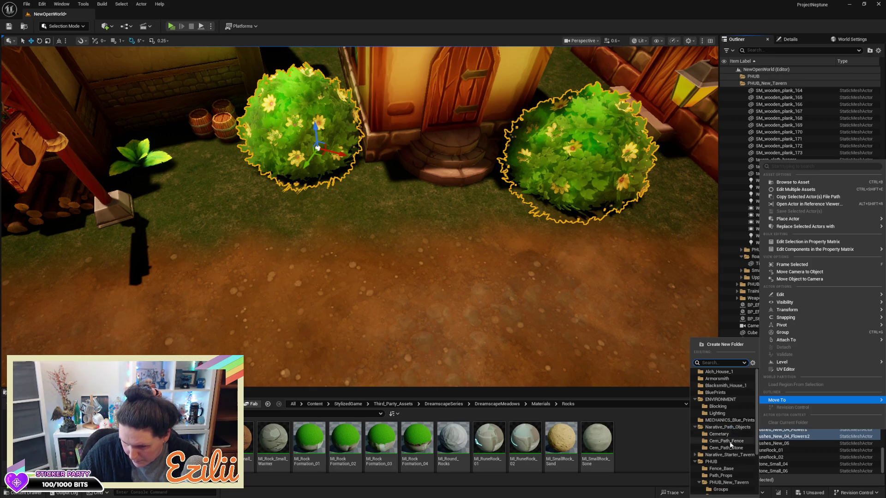
pyautogui.scroll(-1, 730, 453)
pyautogui.scroll(-1, 729, 455)
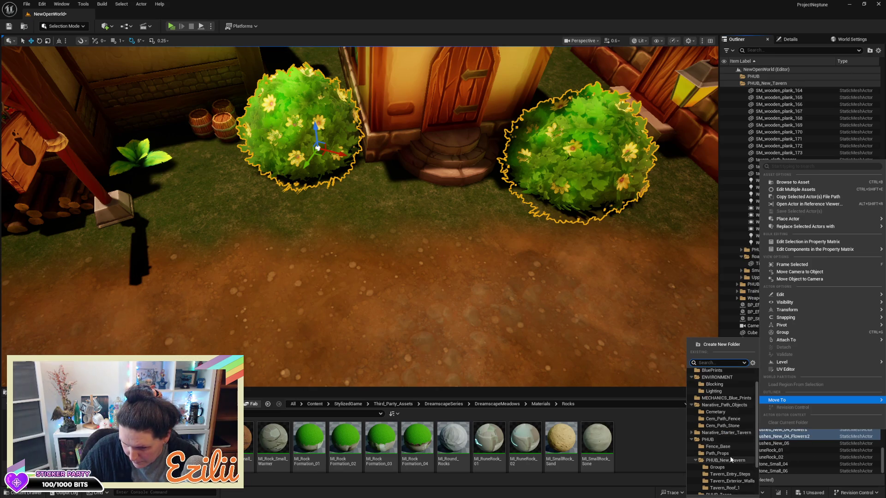
pyautogui.scroll(-1, 729, 459)
pyautogui.scroll(-1, 730, 460)
pyautogui.scroll(-3, 730, 463)
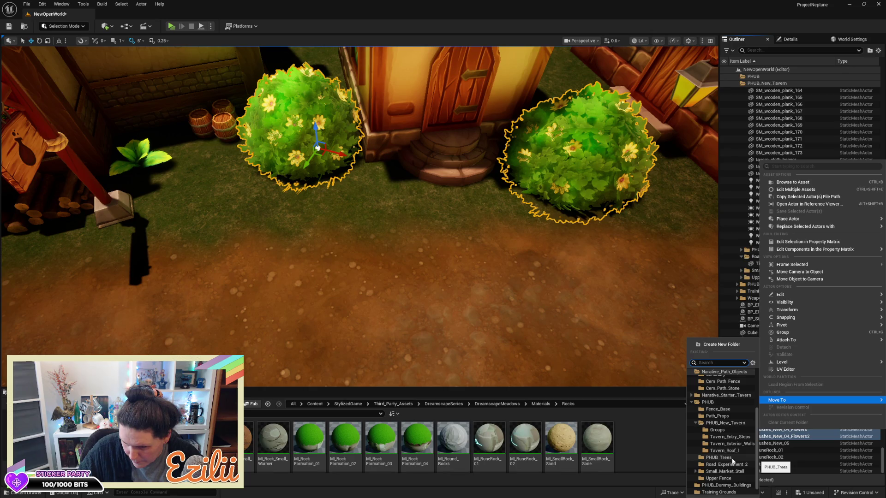
pyautogui.click(733, 459)
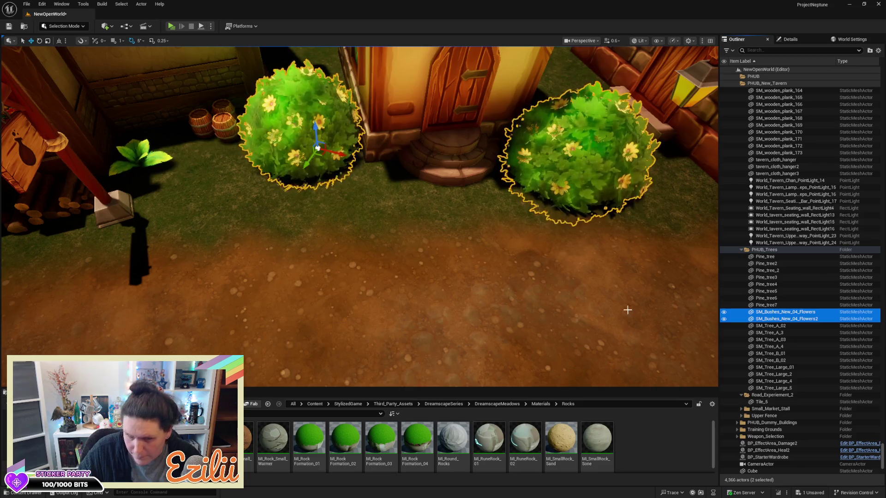
pyautogui.press('a')
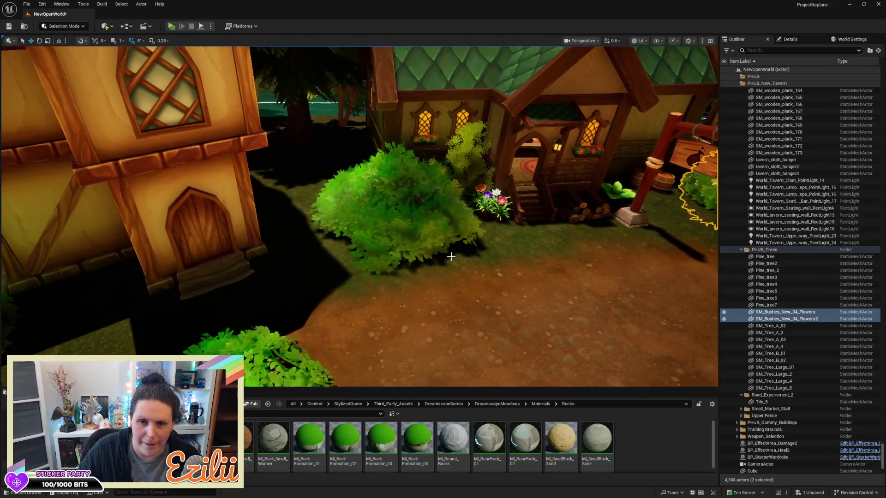
pyautogui.click(401, 209)
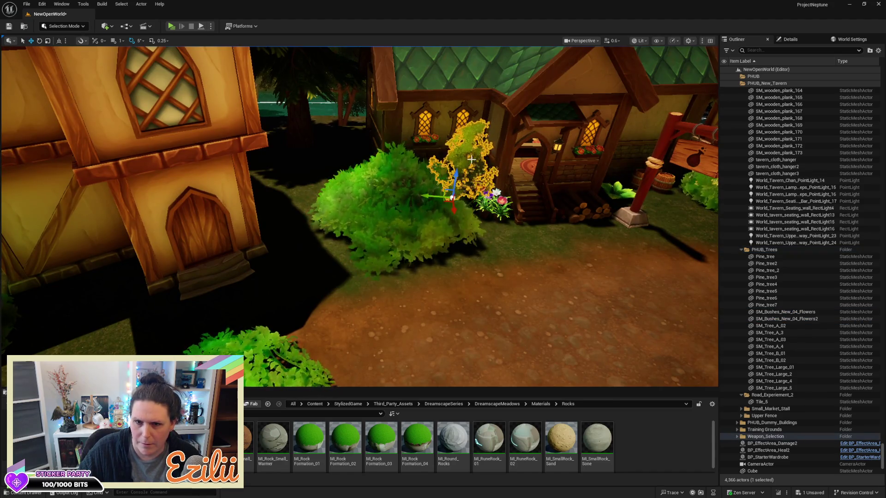
# Step: Expand and browse the Weapon_Selection folder in the Outliner, then collapse it
pyautogui.click(737, 437)
pyautogui.scroll(-8, 756, 429)
pyautogui.scroll(-18, 758, 428)
pyautogui.scroll(-18, 758, 428)
pyautogui.scroll(-9, 762, 430)
pyautogui.moveTo(881, 422)
pyautogui.mouseDown()
pyautogui.moveTo(883, 370)
pyautogui.moveTo(883, 394)
pyautogui.mouseUp()
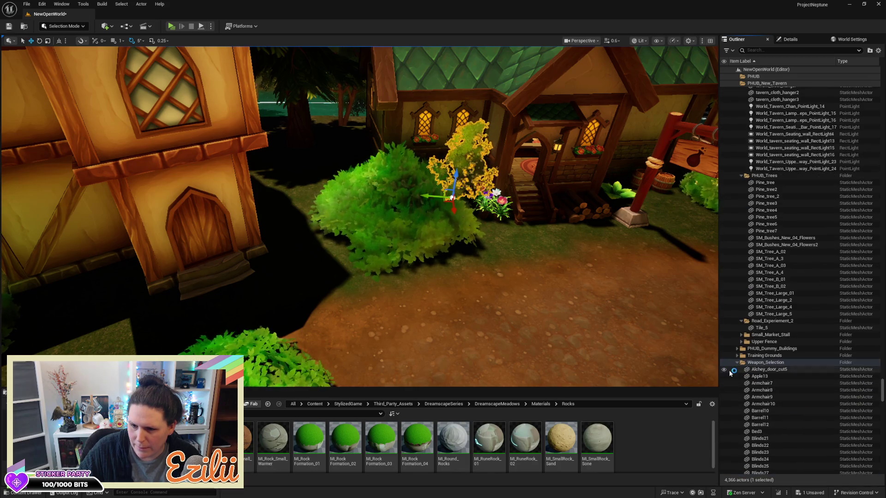
pyautogui.click(737, 363)
# Step: Select the three green bushes in front of the tavern and open their Outliner context menu
pyautogui.click(397, 207)
pyautogui.scroll(5, 346, 252)
pyautogui.keyDown('ctrl'); pyautogui.click(365, 207); pyautogui.keyUp('ctrl')
pyautogui.keyDown('ctrl'); pyautogui.click(138, 111); pyautogui.keyUp('ctrl')
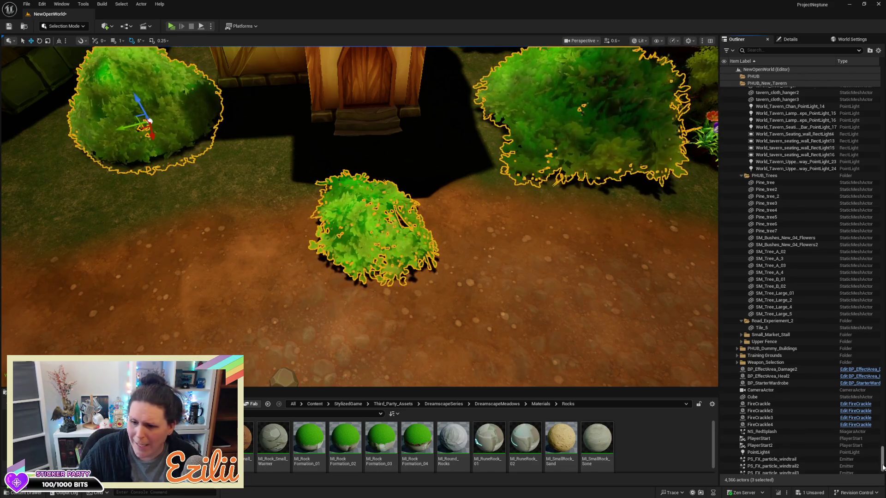
pyautogui.moveTo(883, 464); pyautogui.dragTo(882, 476)
pyautogui.rightClick(756, 437)
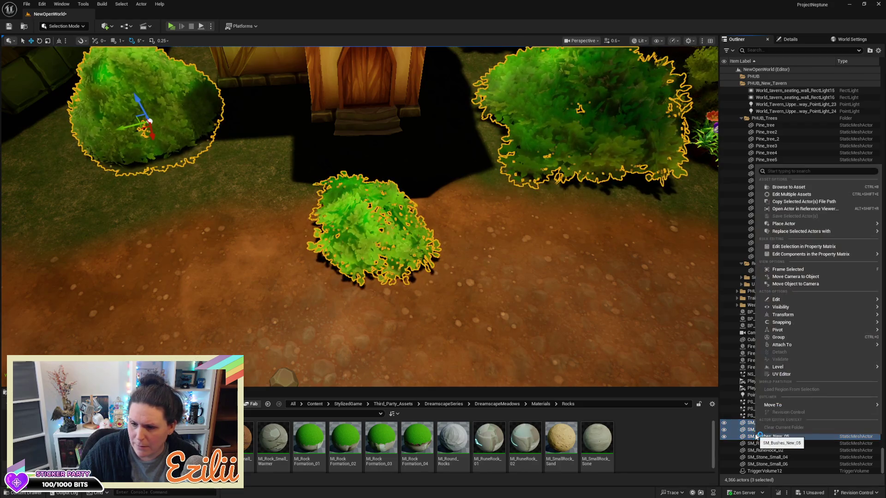
# Step: File the three plain bushes into PHUB_Trees, then select the middle bush beside the tavern path from above
pyautogui.scroll(-3, 721, 433)
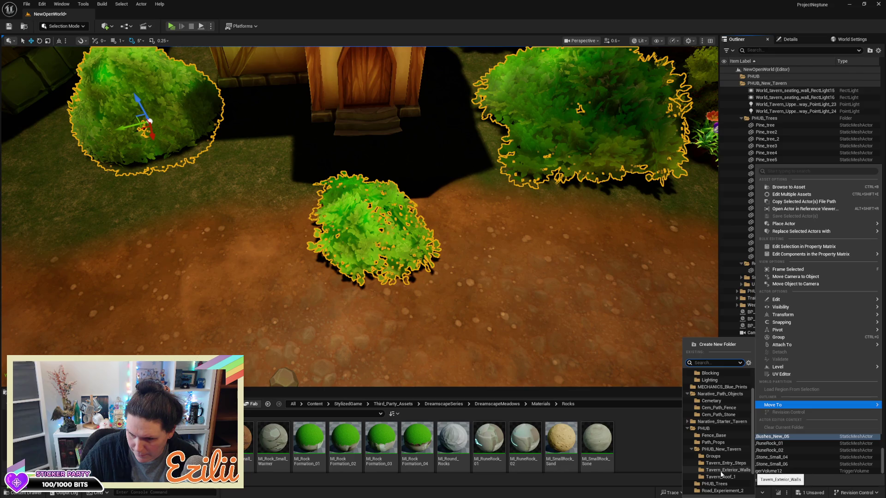
pyautogui.click(719, 485)
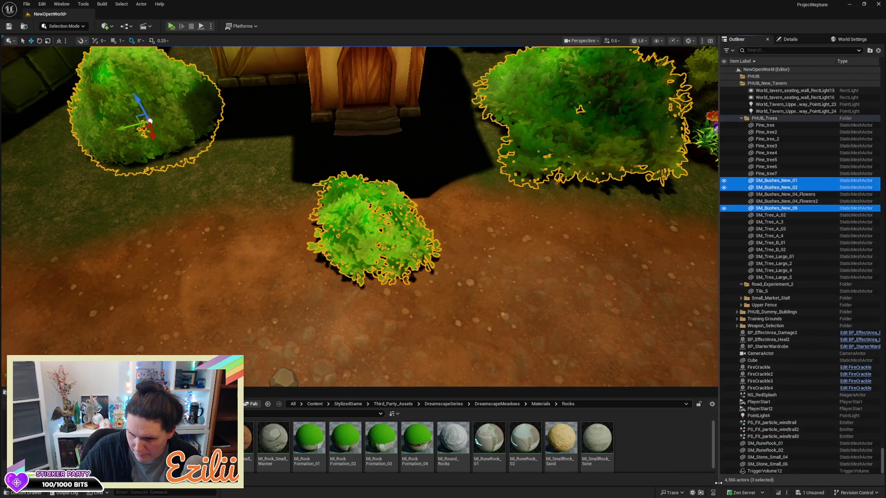
pyautogui.press('s')
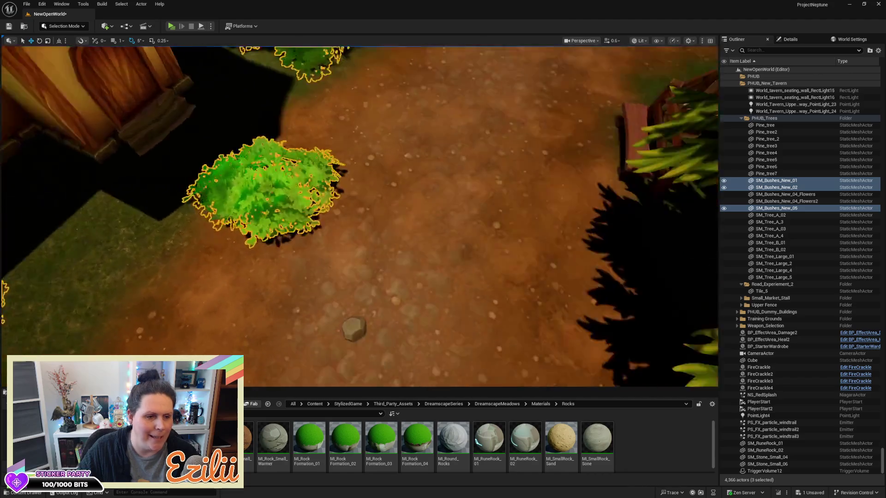
pyautogui.press('w')
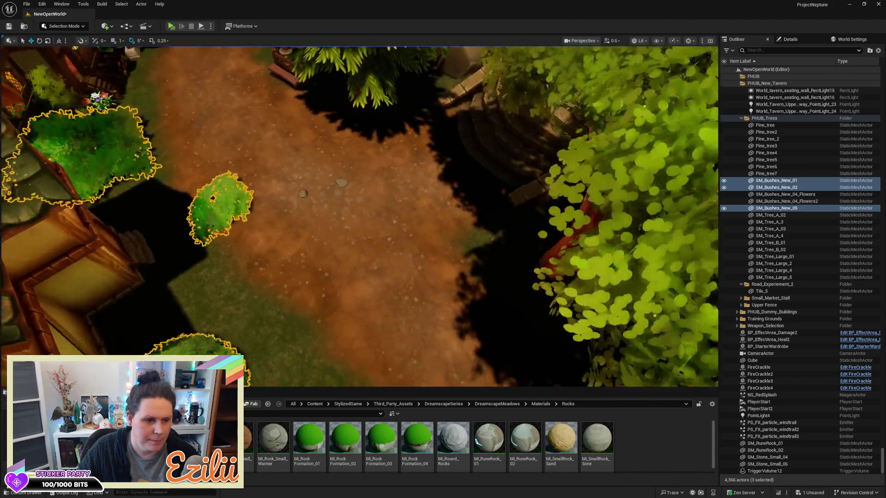
pyautogui.press('d')
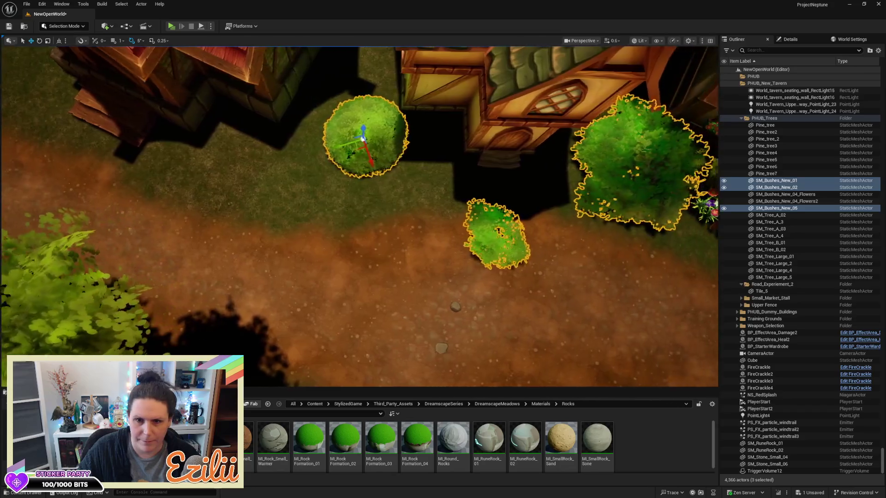
pyautogui.click(471, 245)
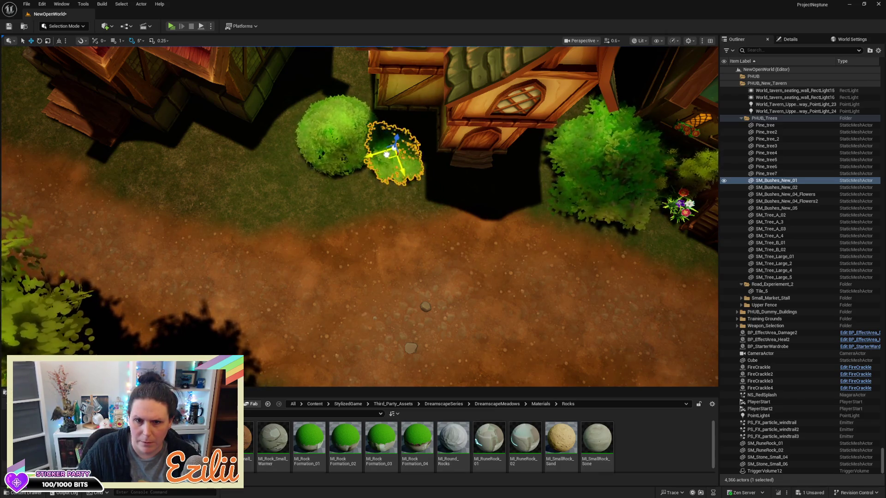
pyautogui.click(587, 165)
pyautogui.moveTo(601, 180); pyautogui.dragTo(602, 138)
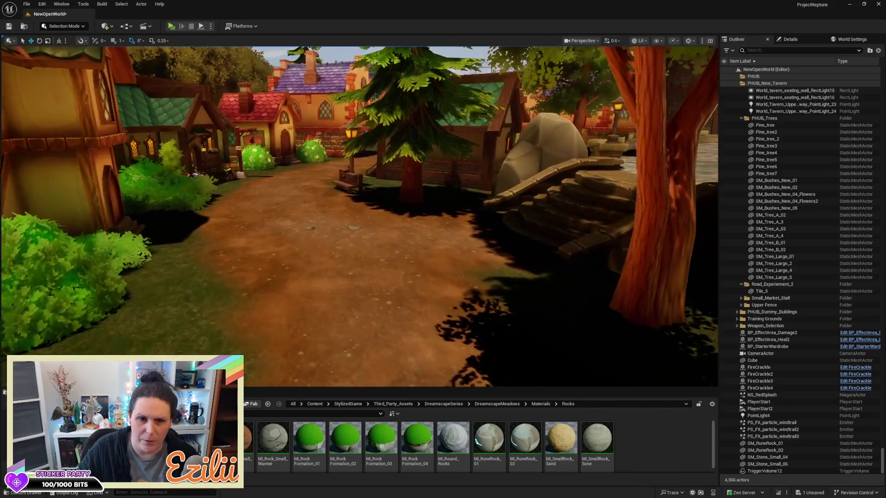
pyautogui.moveTo(602, 138); pyautogui.dragTo(602, 139)
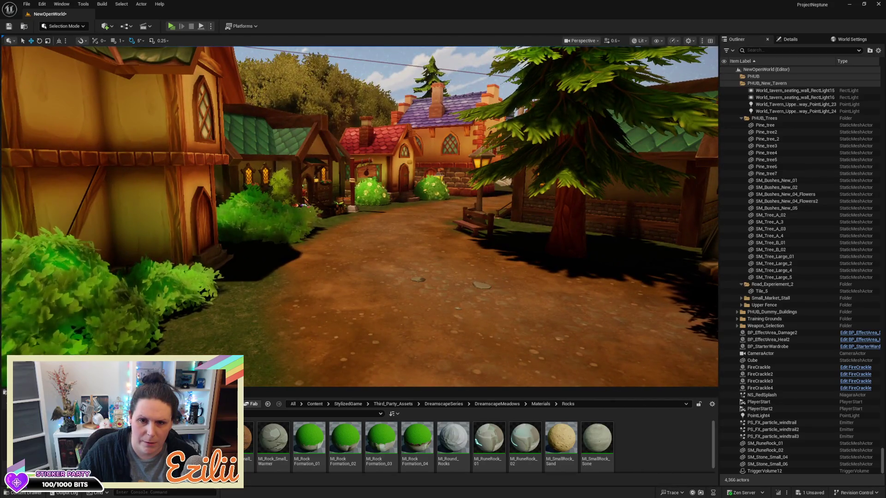
pyautogui.moveTo(602, 138); pyautogui.dragTo(602, 157)
pyautogui.click(496, 252)
pyautogui.moveTo(496, 252); pyautogui.dragTo(461, 231)
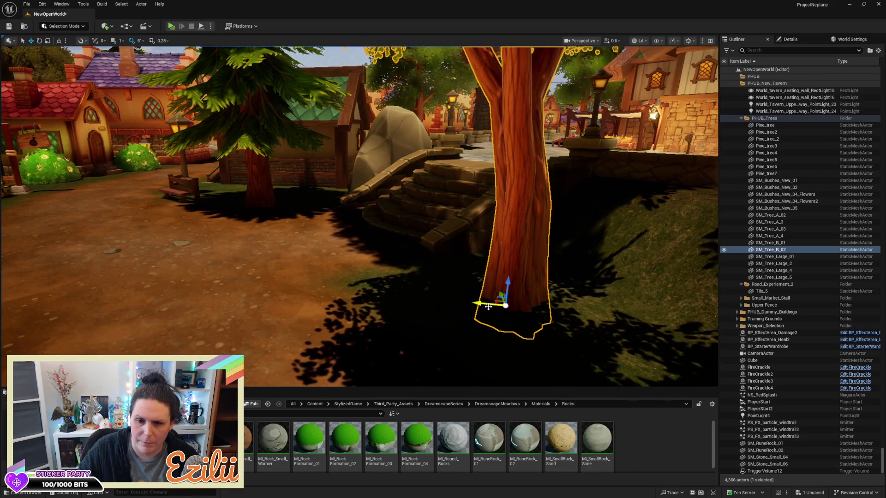
pyautogui.moveTo(505, 304)
pyautogui.keyDown('alt'); pyautogui.mouseDown()
pyautogui.moveTo(217, 260)
pyautogui.moveTo(88, 212)
pyautogui.mouseUp(); pyautogui.keyUp('alt')
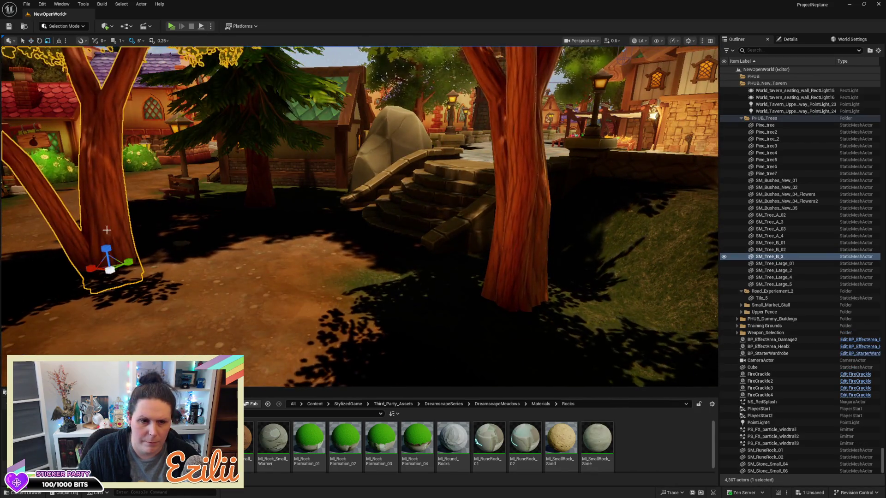
pyautogui.moveTo(110, 270)
pyautogui.mouseDown()
pyautogui.moveTo(106, 295)
pyautogui.moveTo(108, 277)
pyautogui.mouseUp()
pyautogui.moveTo(232, 247)
pyautogui.mouseDown()
pyautogui.moveTo(222, 247)
pyautogui.moveTo(233, 248)
pyautogui.mouseUp()
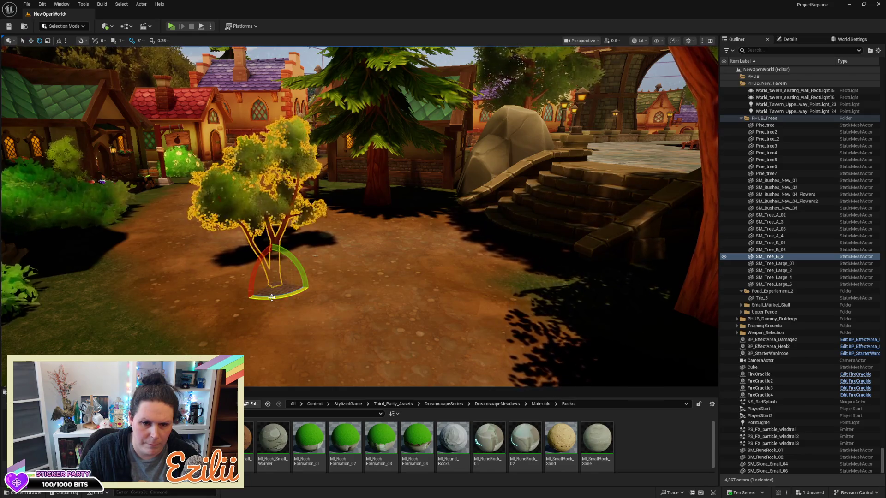
pyautogui.press('r')
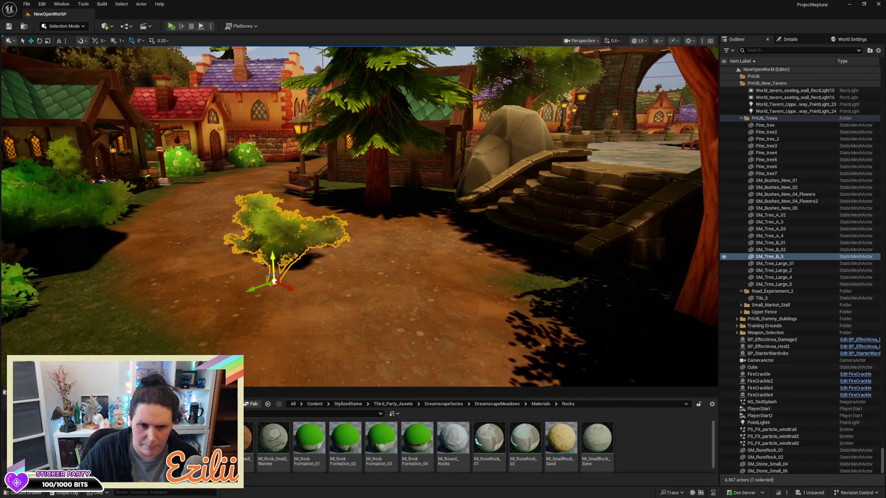
pyautogui.click(382, 294)
pyautogui.moveTo(448, 296); pyautogui.dragTo(397, 256)
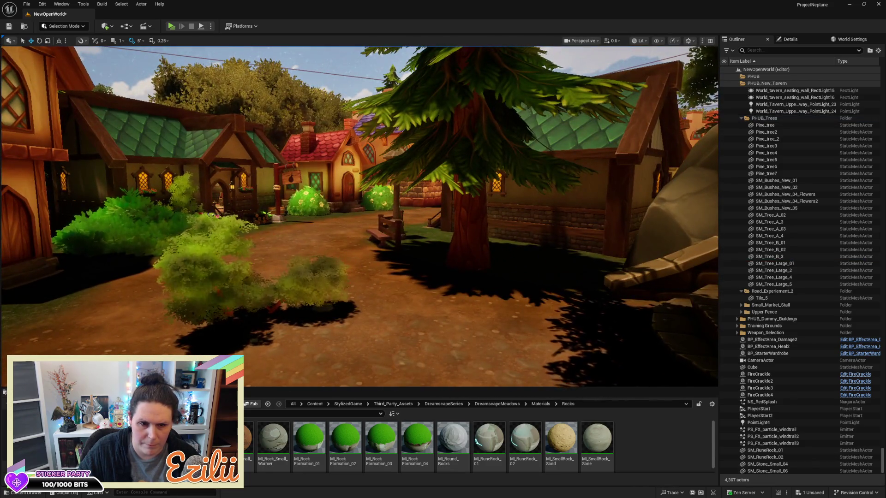
pyautogui.moveTo(397, 255); pyautogui.dragTo(360, 226)
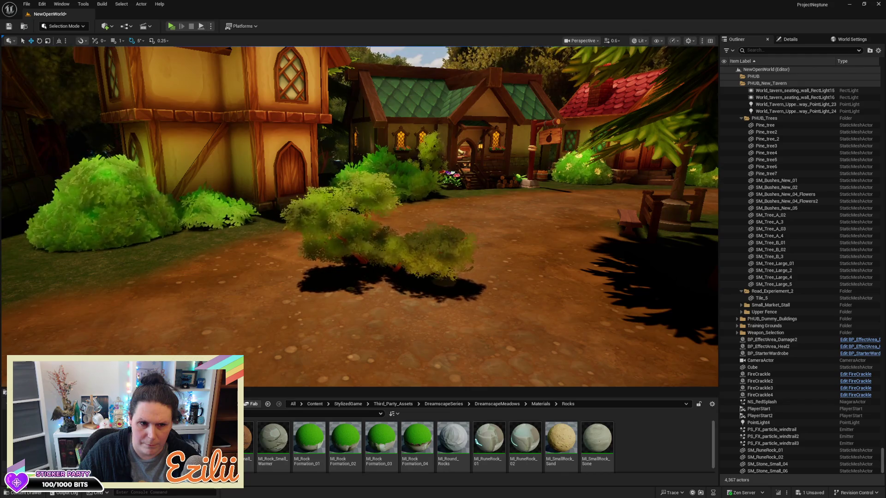
pyautogui.moveTo(428, 253)
pyautogui.mouseDown()
pyautogui.moveTo(450, 240)
pyautogui.moveTo(428, 252)
pyautogui.mouseUp()
pyautogui.click(398, 212)
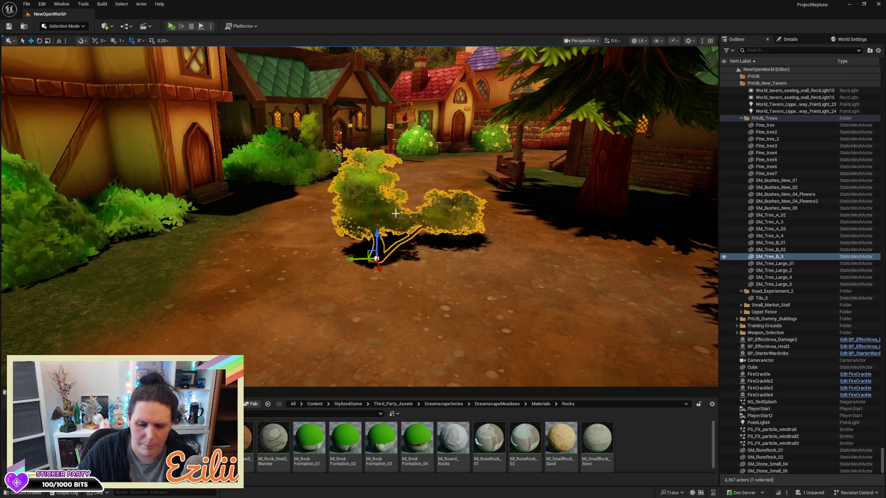
pyautogui.press('Delete')
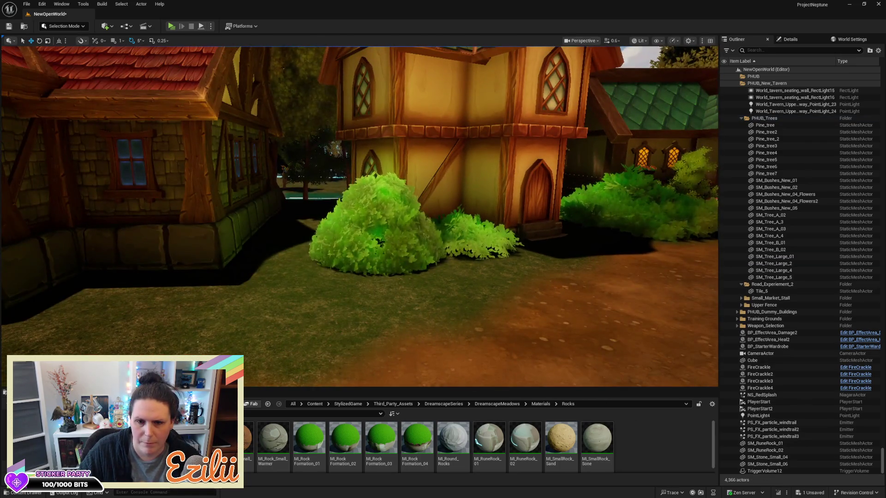
# Step: Select bush SM_Bushes_New_05 and show its properties in the Details panel
pyautogui.click(375, 236)
pyautogui.click(807, 37)
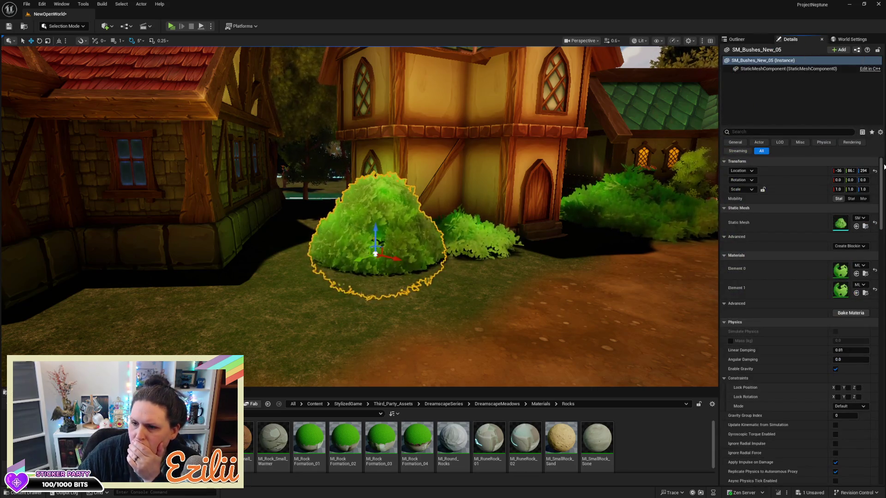
pyautogui.scroll(-3, 882, 181)
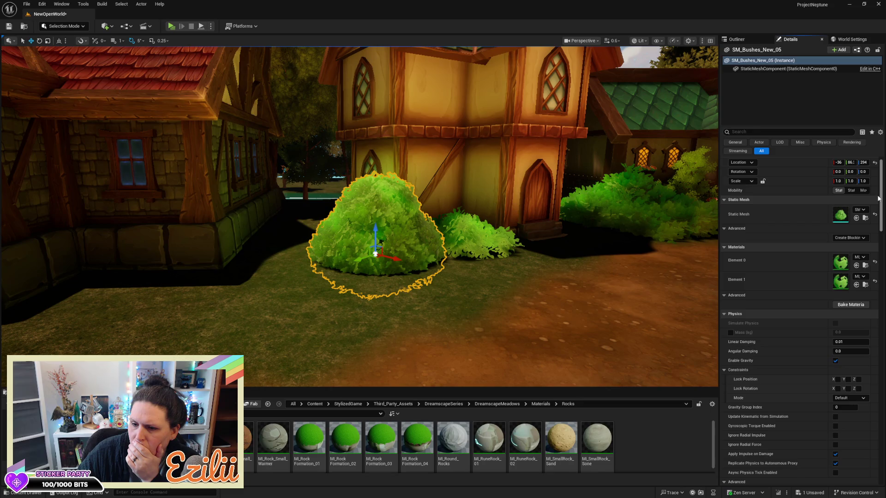
pyautogui.moveTo(877, 205); pyautogui.dragTo(873, 229)
pyautogui.scroll(-2, 873, 229)
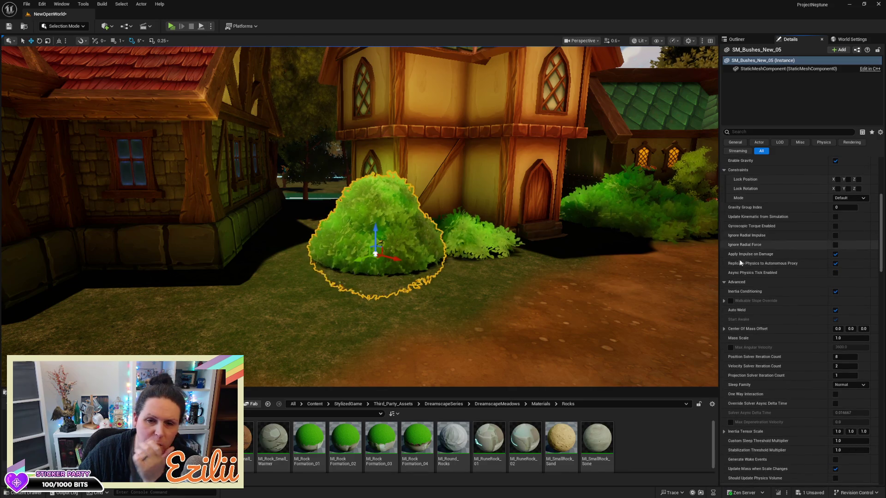
# Step: Fly the view along the village road past the pine tree and back beside the bush
pyautogui.moveTo(369, 208); pyautogui.dragTo(507, 207)
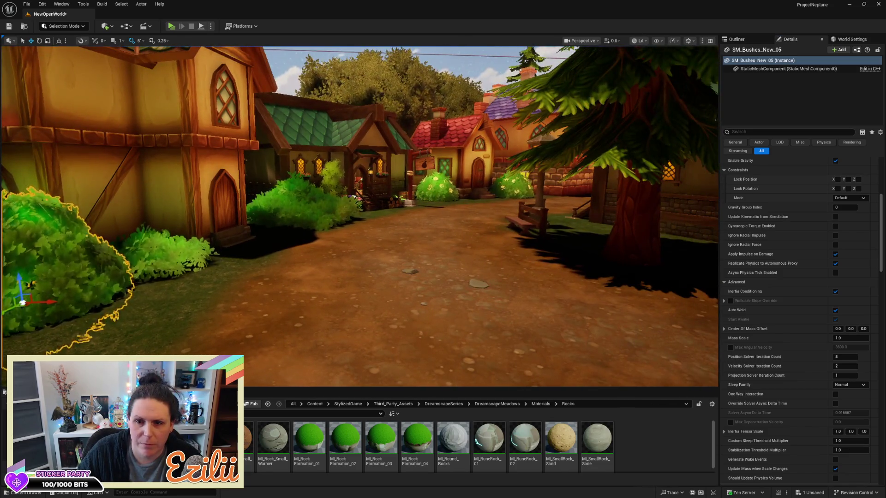
pyautogui.moveTo(402, 153); pyautogui.dragTo(462, 143)
pyautogui.moveTo(402, 153)
pyautogui.mouseDown()
pyautogui.moveTo(406, 111)
pyautogui.moveTo(405, 140)
pyautogui.mouseUp()
pyautogui.moveTo(321, 232); pyautogui.dragTo(321, 232)
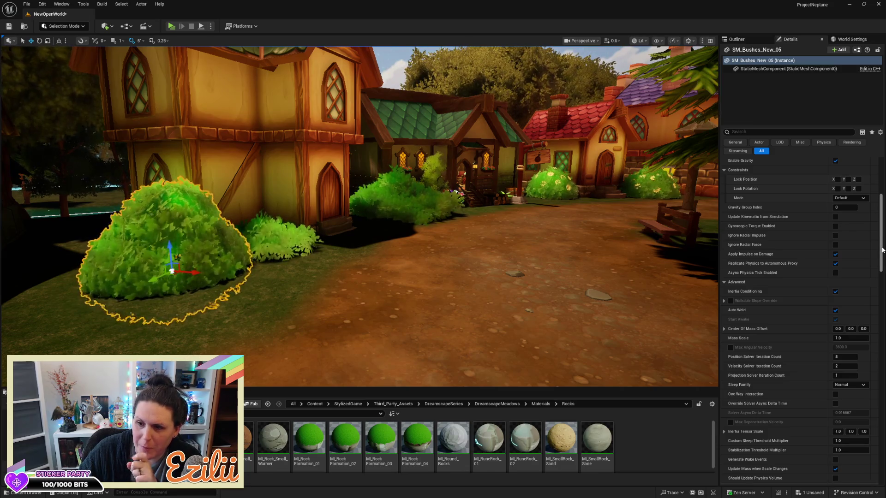
# Step: Scroll through the bush's Physics, Rendering and LOD sections, then save the level
pyautogui.moveTo(883, 249); pyautogui.dragTo(882, 253)
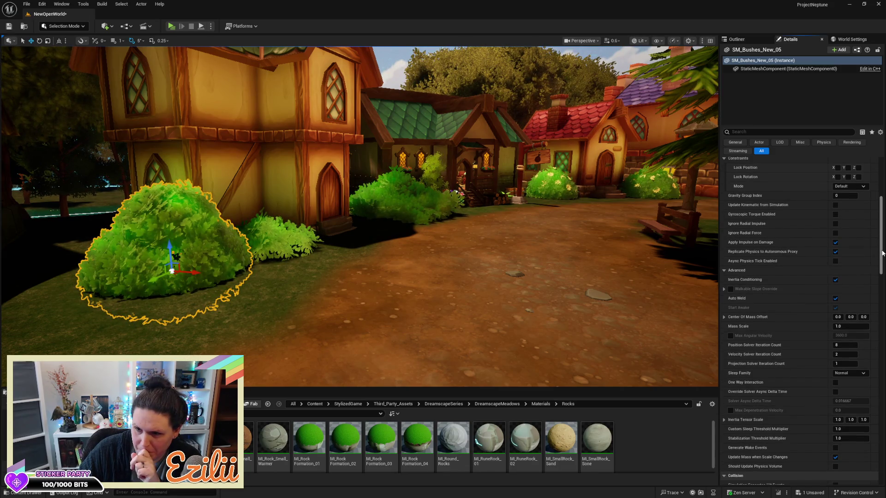
pyautogui.moveTo(883, 252); pyautogui.dragTo(864, 330)
pyautogui.scroll(-3, 864, 332)
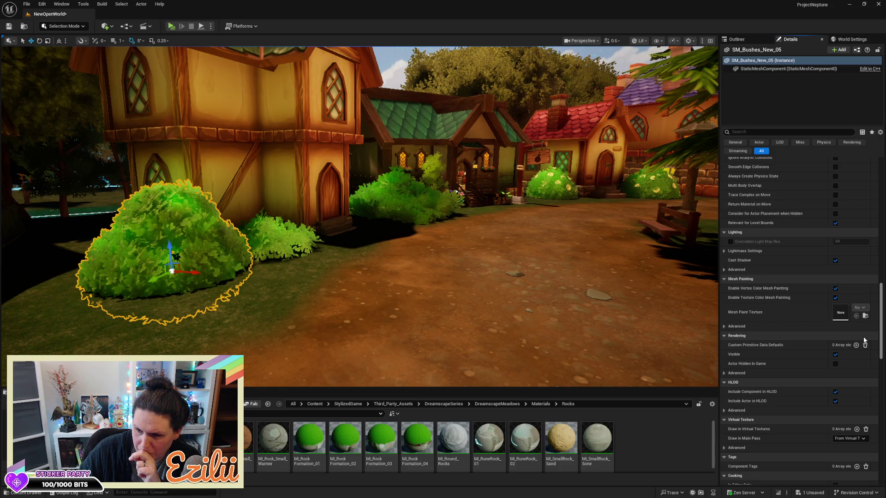
pyautogui.scroll(-2, 863, 340)
pyautogui.scroll(-5, 864, 344)
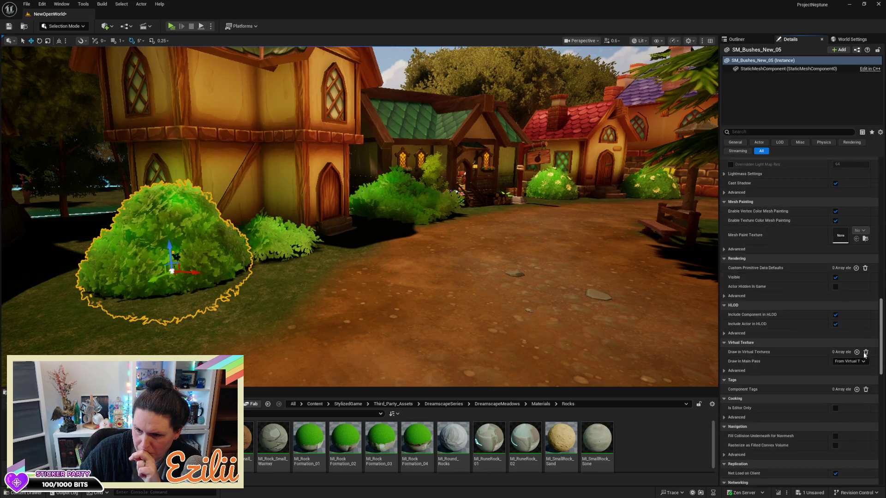
pyautogui.scroll(-8, 865, 366)
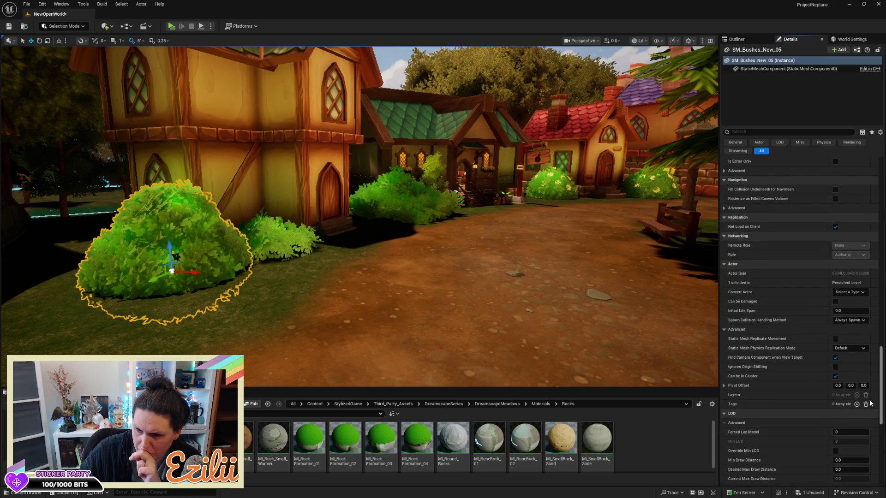
pyautogui.scroll(-5, 870, 403)
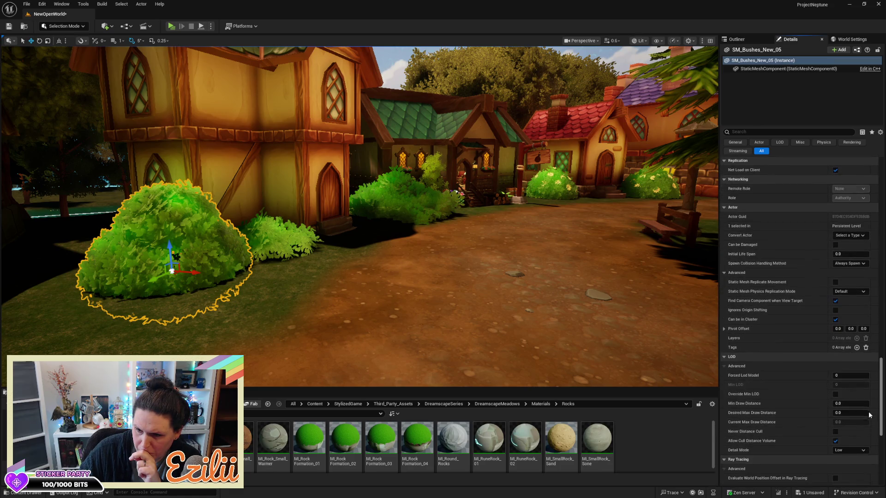
pyautogui.scroll(-3, 869, 429)
pyautogui.scroll(-4, 870, 439)
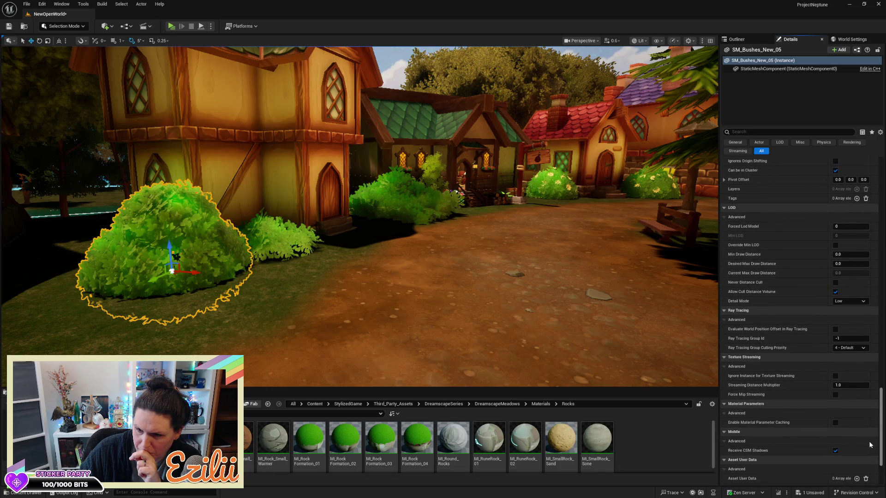
pyautogui.scroll(-3, 871, 455)
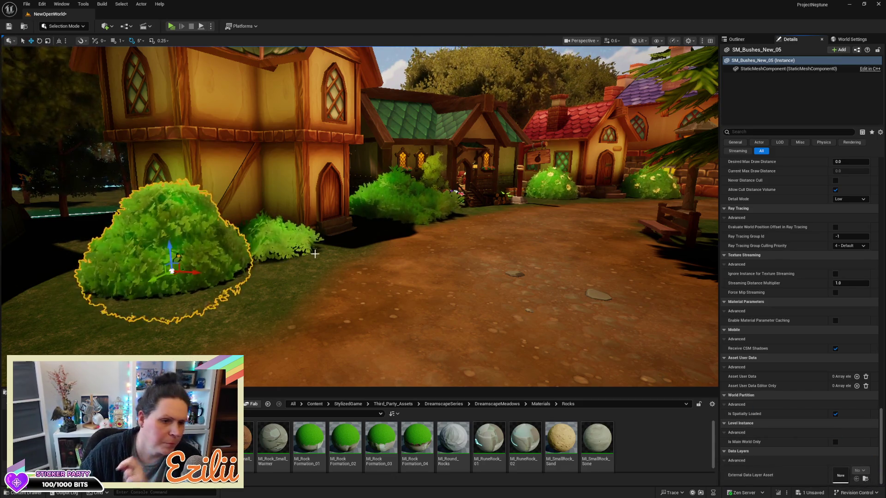
pyautogui.moveTo(331, 264)
pyautogui.mouseDown()
pyautogui.moveTo(166, 268)
pyautogui.moveTo(138, 318)
pyautogui.moveTo(139, 270)
pyautogui.moveTo(121, 238)
pyautogui.mouseUp()
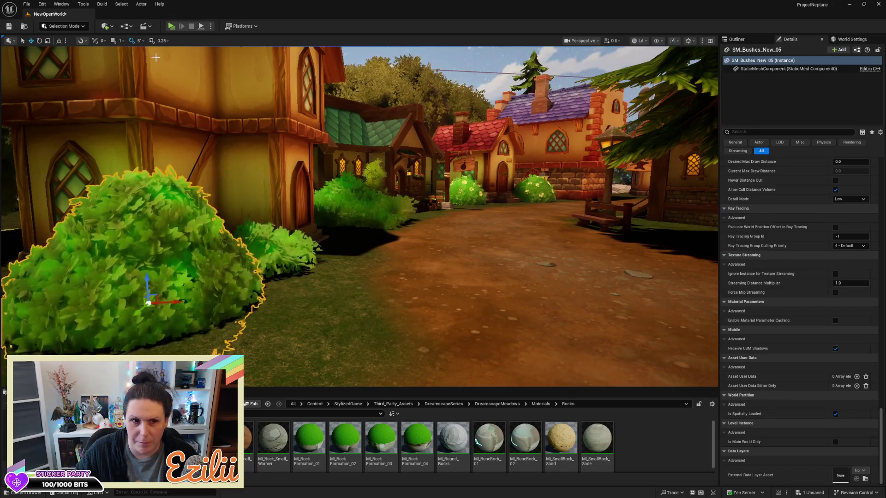
pyautogui.hotkey('ctrl', 's')
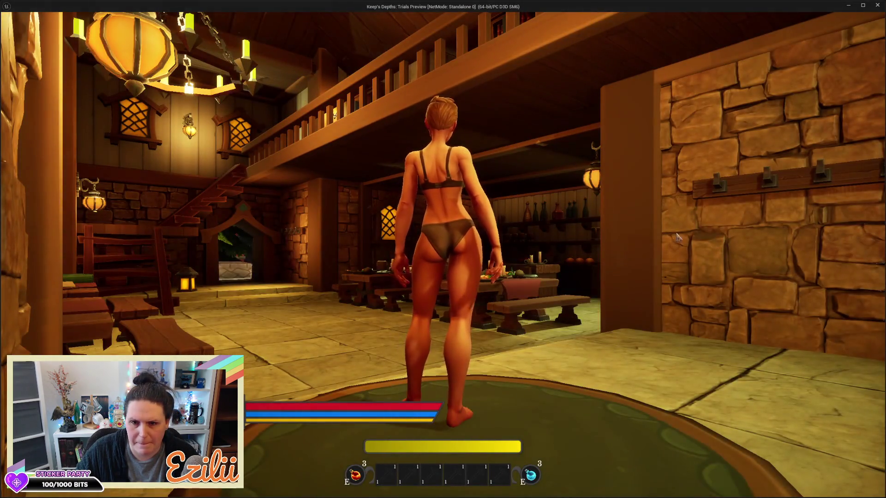
# Step: Run the character out of the tavern, along the path and through the bushes, then exit to the editor
pyautogui.press('w')
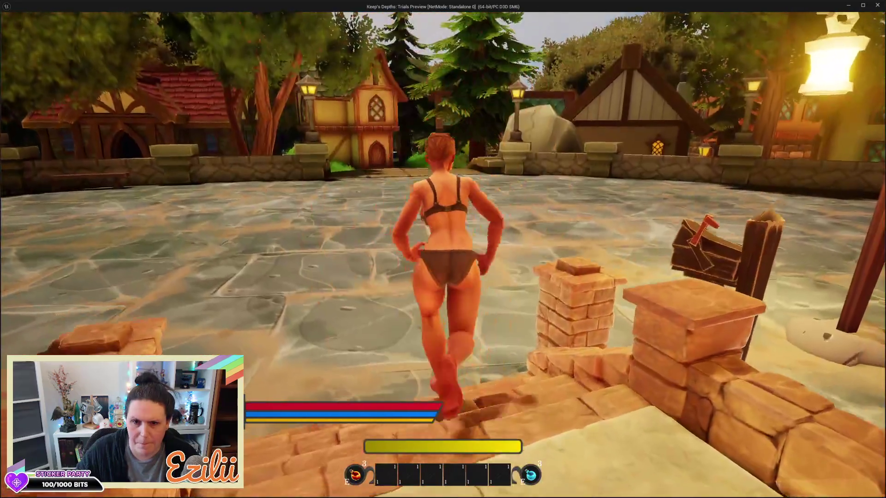
pyautogui.press('w')
pyautogui.press('w')
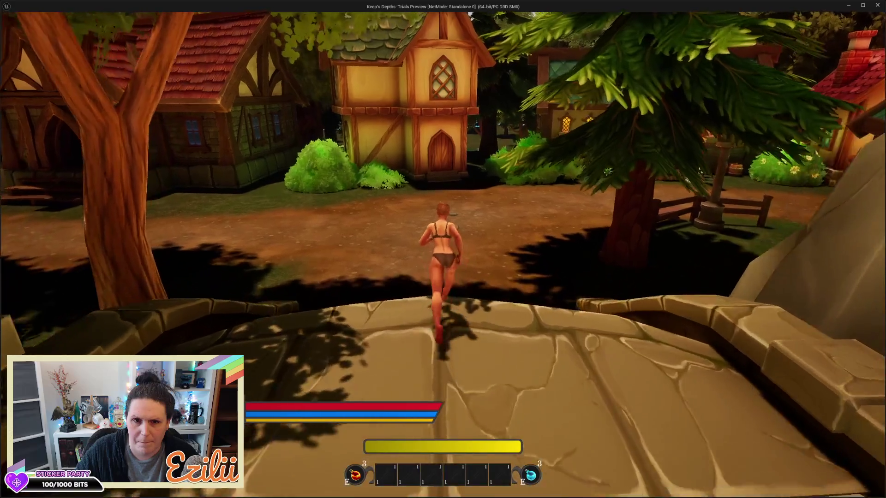
pyautogui.press('w')
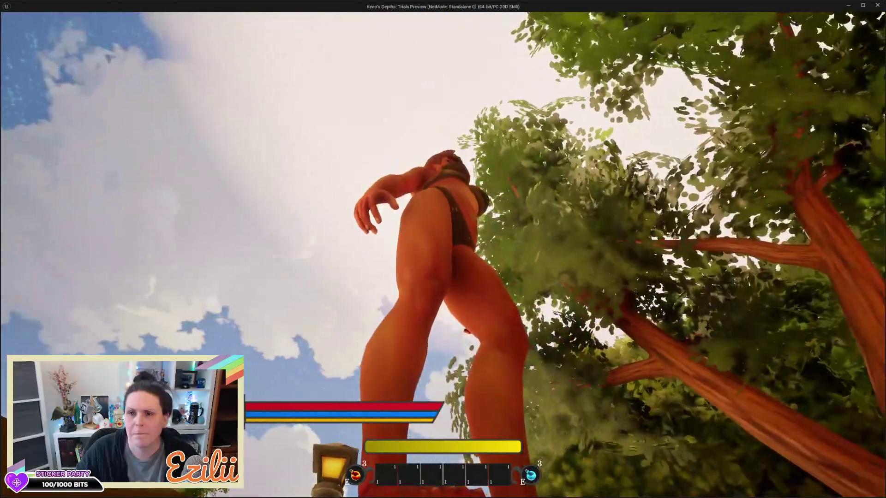
pyautogui.press('w')
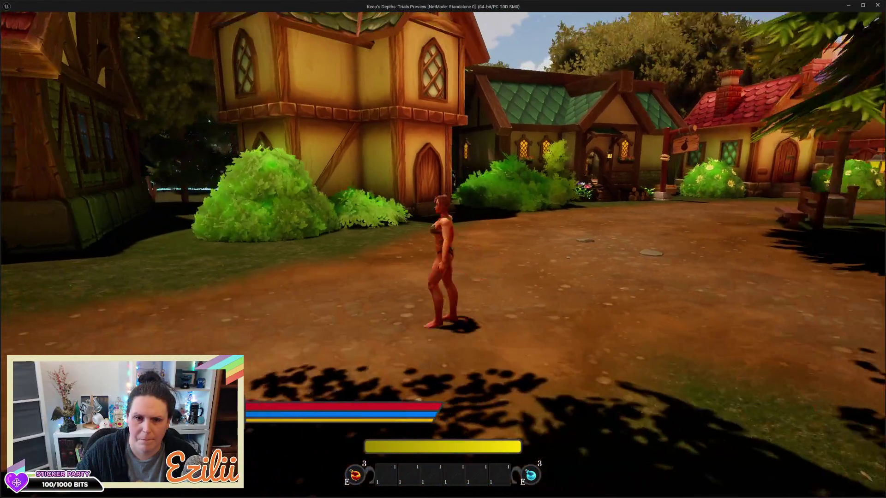
pyautogui.press('w')
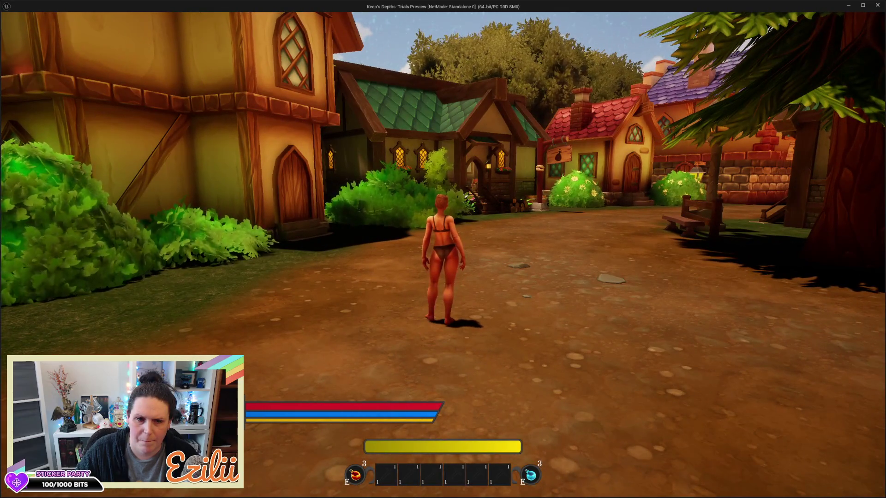
pyautogui.press('w')
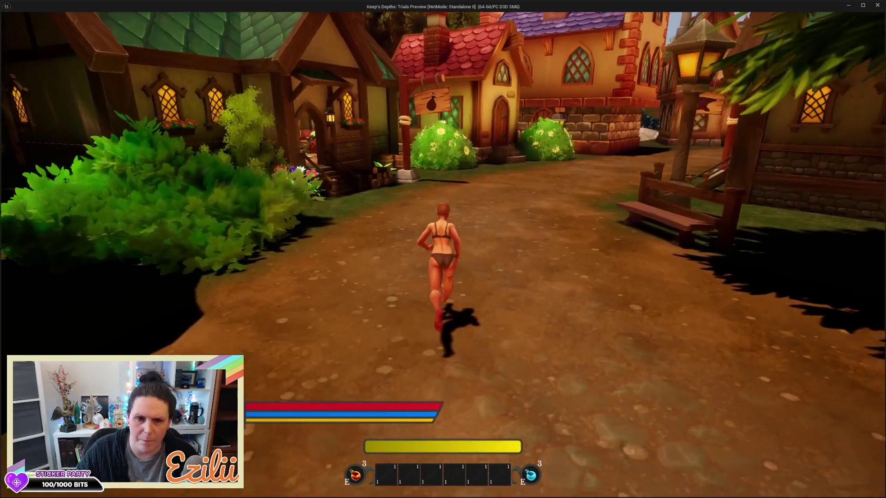
pyautogui.press('a')
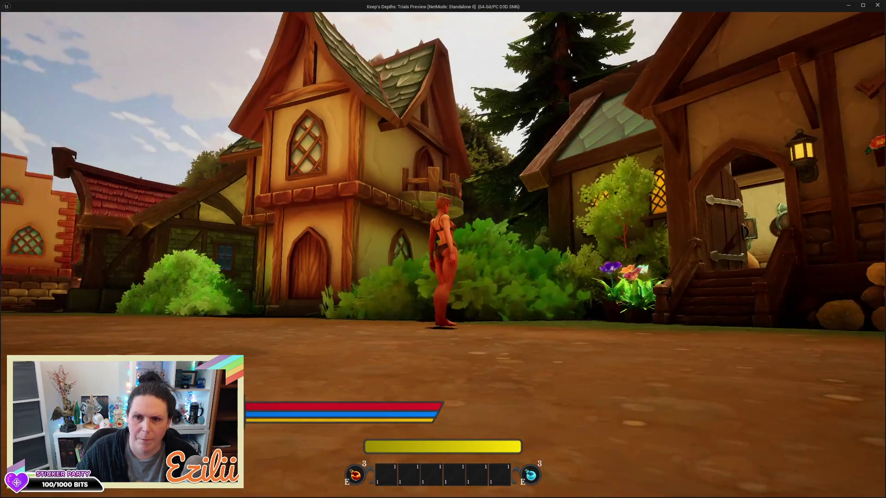
pyautogui.press('w')
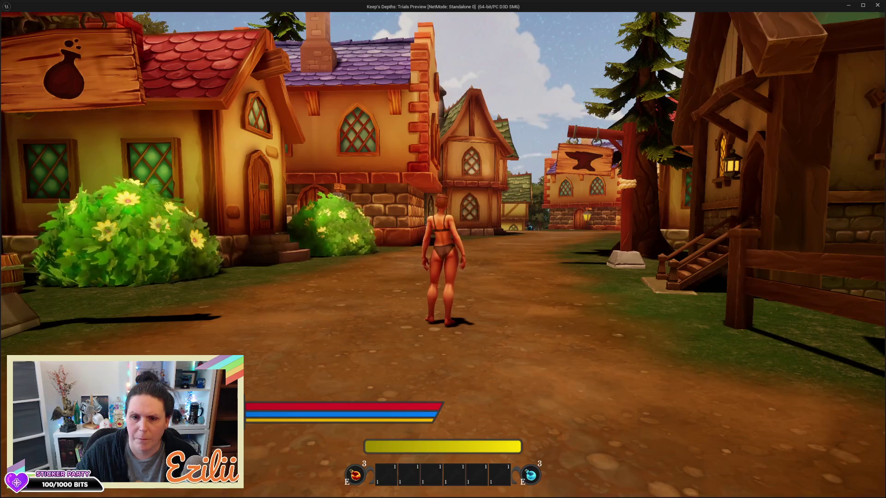
pyautogui.press('w')
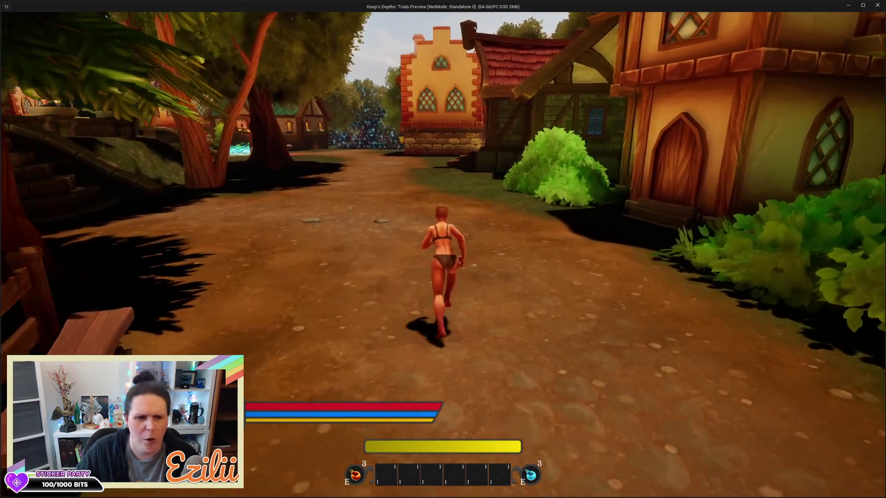
pyautogui.press('Escape')
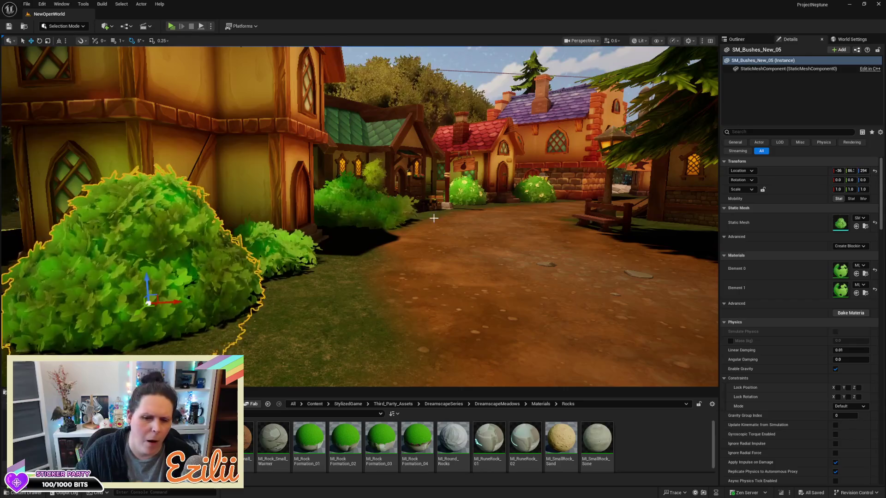
pyautogui.moveTo(434, 217)
pyautogui.mouseDown()
pyautogui.moveTo(429, 226)
pyautogui.moveTo(443, 240)
pyautogui.moveTo(461, 244)
pyautogui.moveTo(433, 230)
pyautogui.moveTo(415, 258)
pyautogui.moveTo(442, 277)
pyautogui.moveTo(420, 260)
pyautogui.moveTo(438, 256)
pyautogui.moveTo(445, 268)
pyautogui.moveTo(408, 260)
pyautogui.moveTo(398, 272)
pyautogui.mouseUp()
# Step: Delete the Tile_5 stone slab at the foot of the steps and save the map
pyautogui.click(362, 208)
pyautogui.press('Delete')
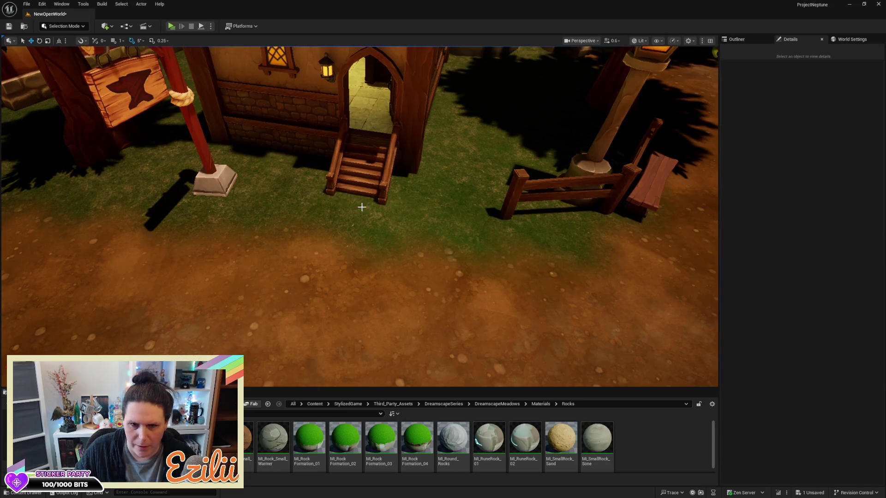
pyautogui.moveTo(362, 197); pyautogui.dragTo(361, 175)
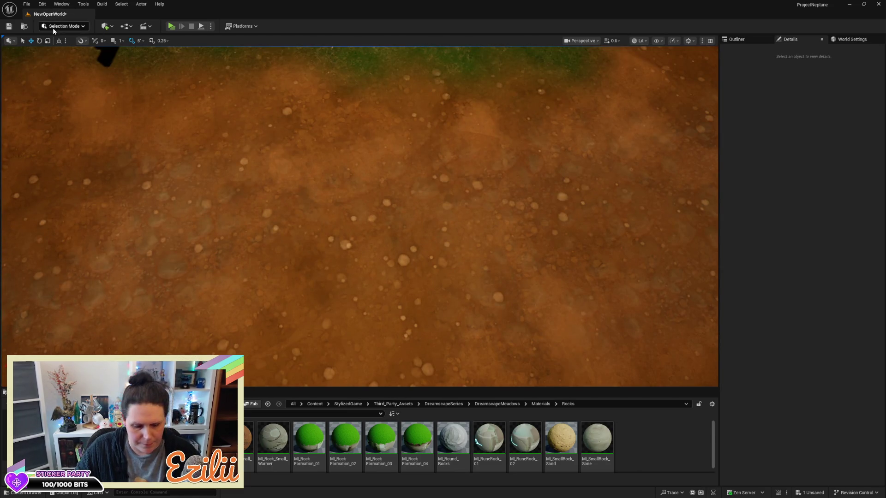
pyautogui.hotkey('ctrl', 's')
# Step: Switch the editor to Landscape mode and bring up the Paint tools
pyautogui.click(73, 27)
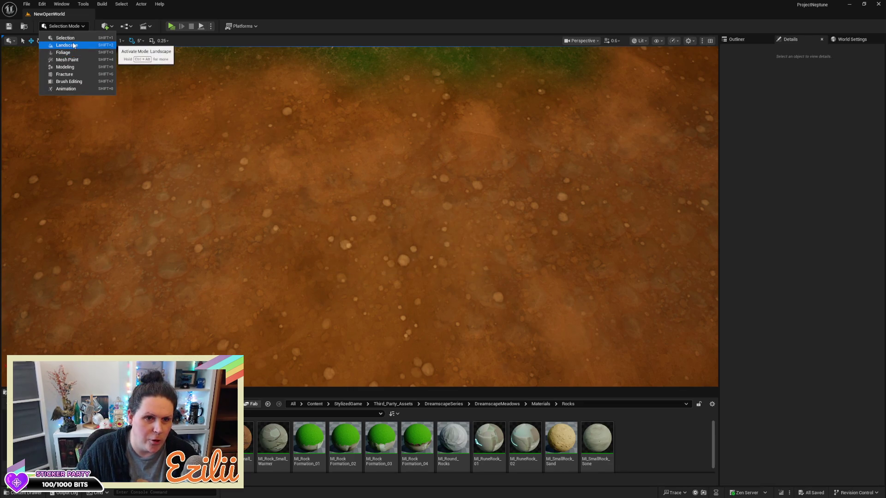
pyautogui.click(67, 45)
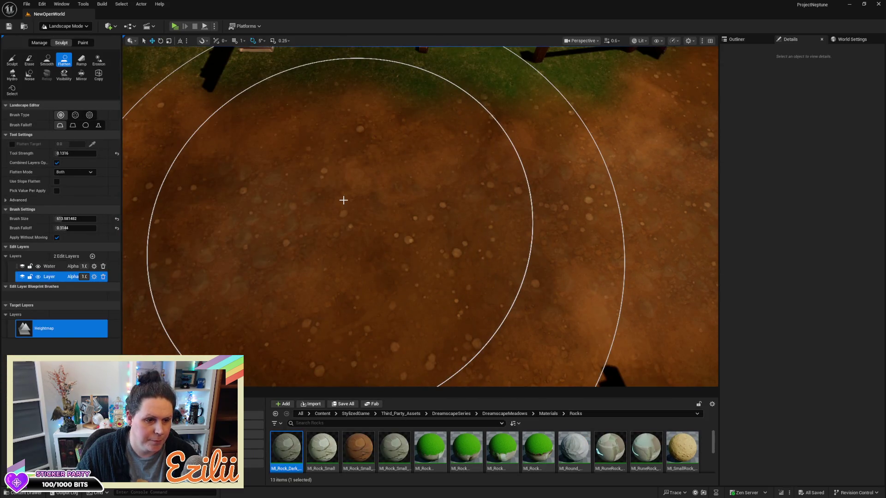
pyautogui.scroll(-10, 343, 200)
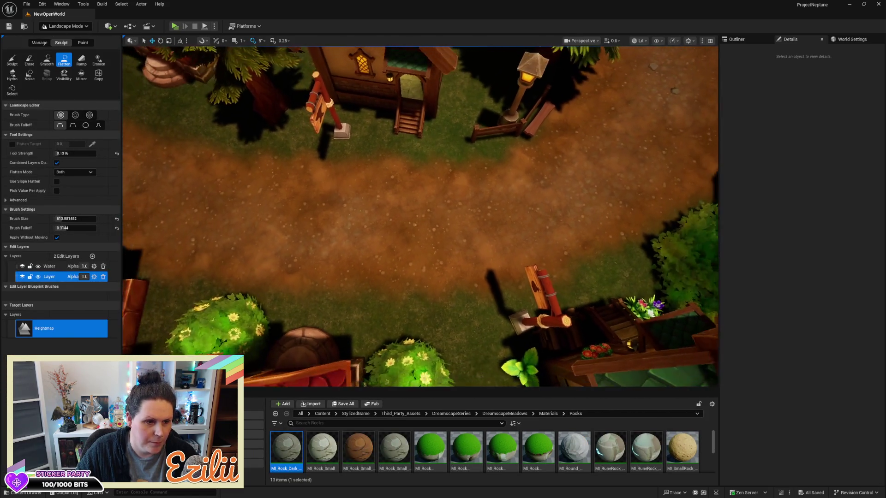
pyautogui.scroll(-3, 344, 200)
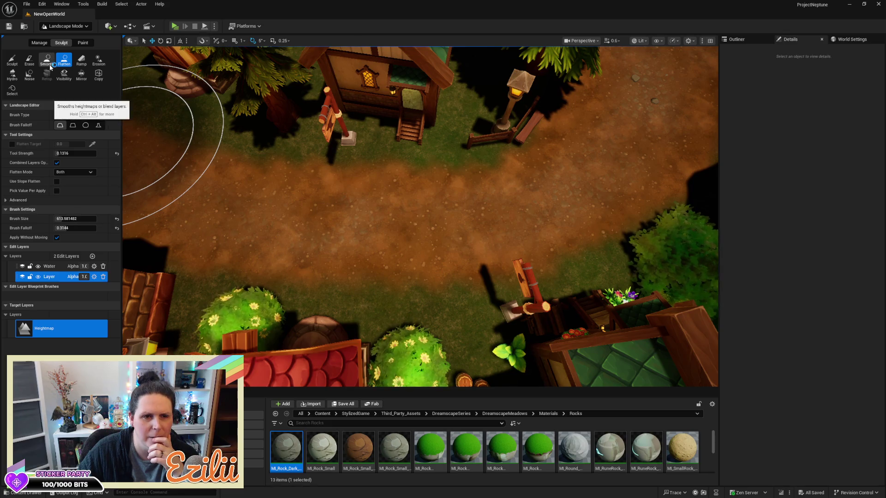
pyautogui.click(81, 43)
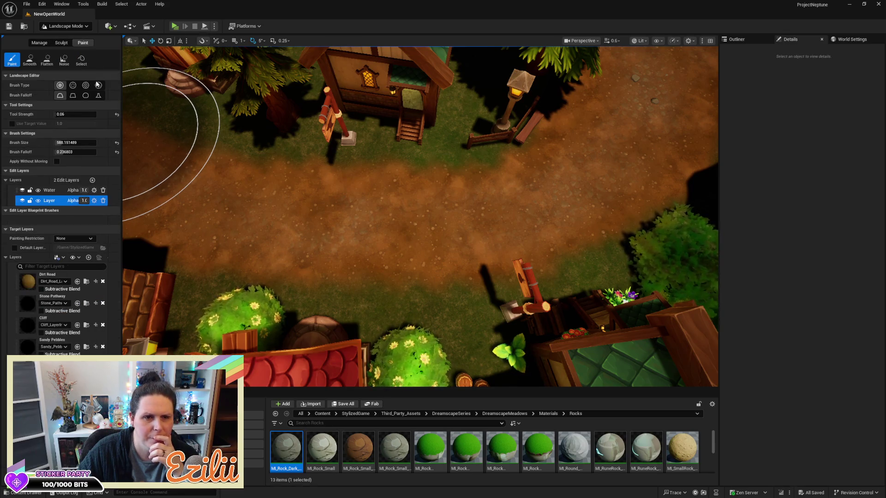
# Step: Give the landscape brush a Smooth falloff and a size of about 111.7
pyautogui.click(64, 96)
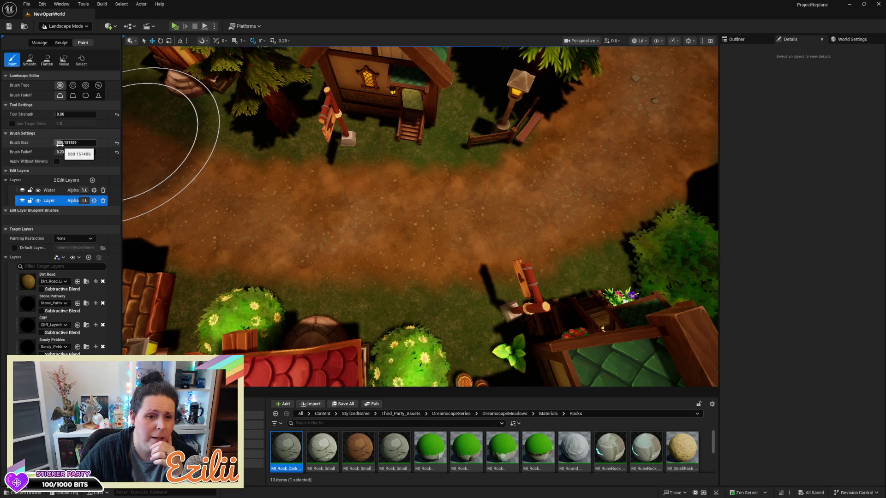
pyautogui.moveTo(74, 143); pyautogui.dragTo(58, 152)
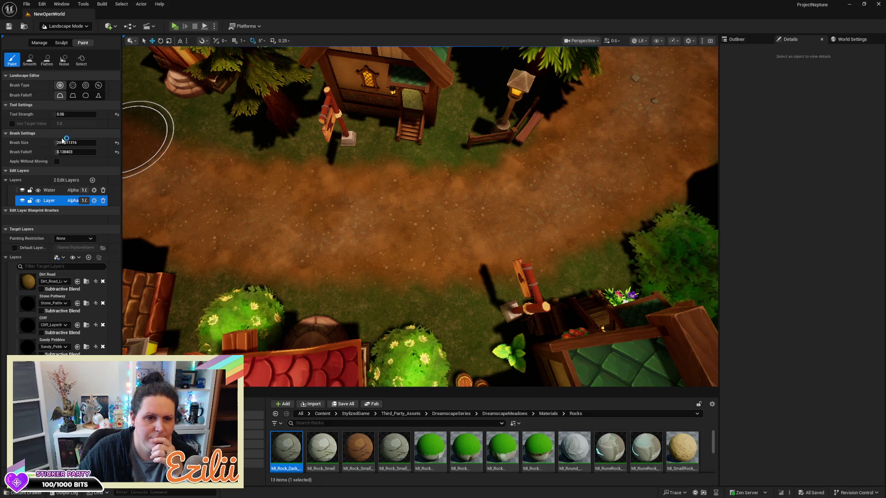
pyautogui.moveTo(63, 143)
pyautogui.mouseDown()
pyautogui.moveTo(53, 143)
pyautogui.moveTo(74, 142)
pyautogui.mouseUp()
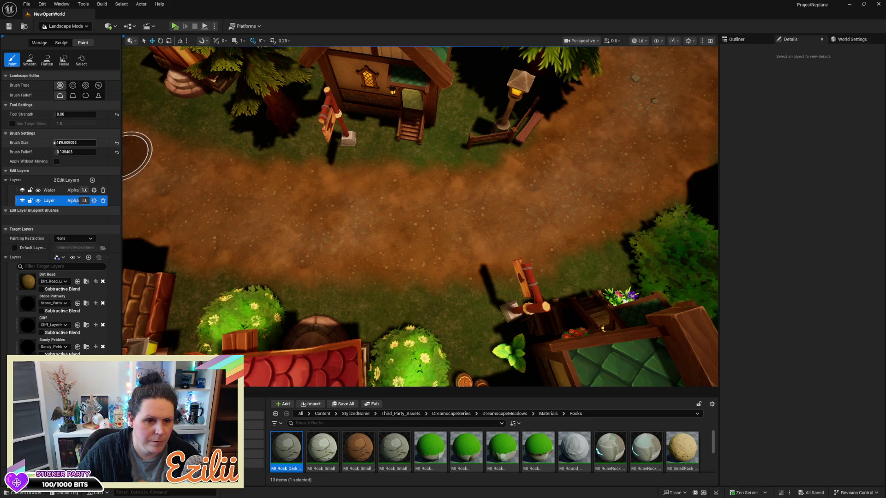
pyautogui.hotkey('ctrl', 'z')
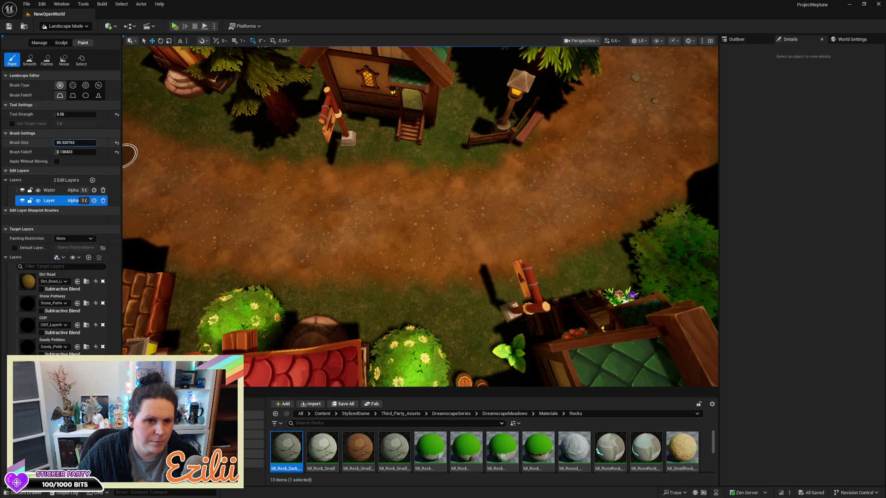
# Step: Paint a test stroke on the dirt path and choose Dirt Road as the target layer
pyautogui.moveTo(406, 149); pyautogui.dragTo(406, 153)
pyautogui.click(406, 153)
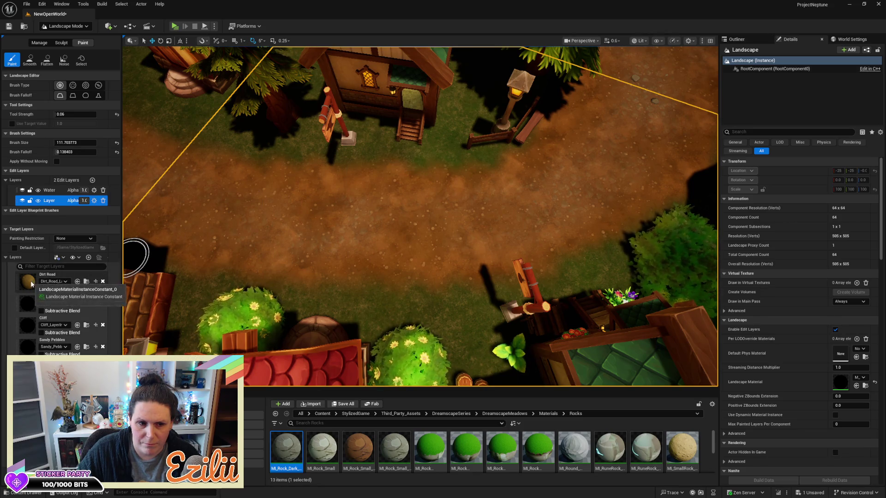
pyautogui.click(50, 277)
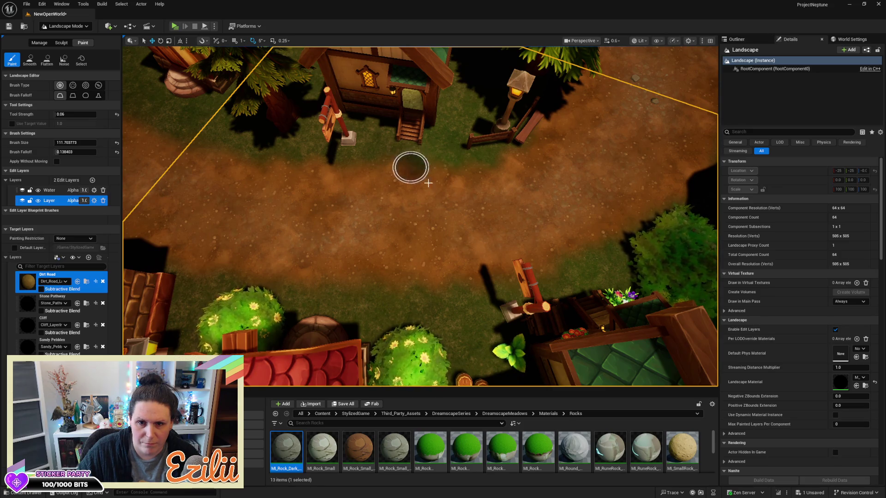
pyautogui.press('s')
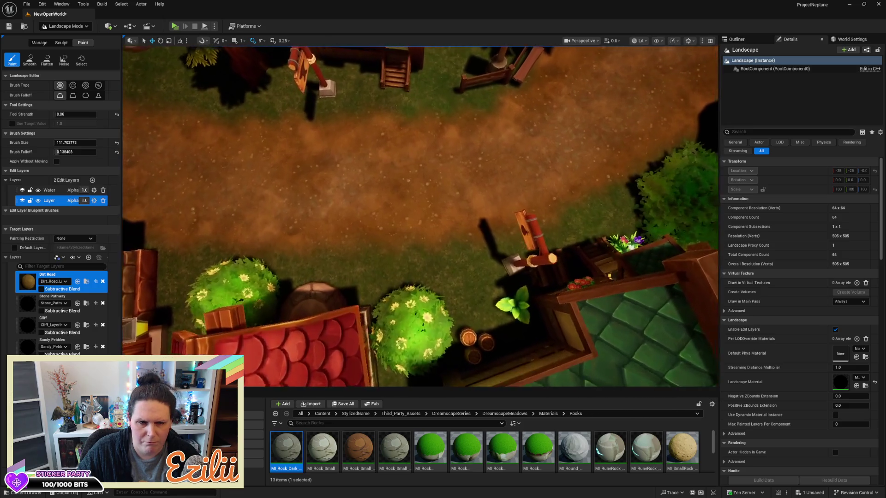
pyautogui.press('w')
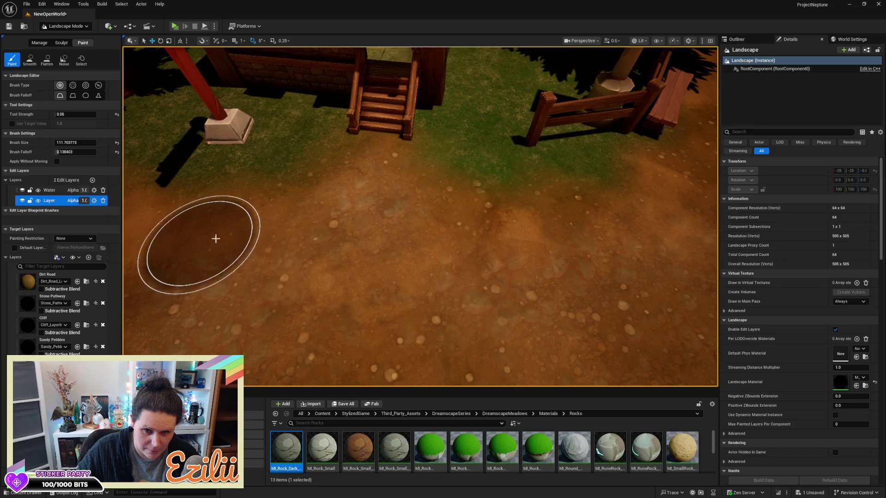
pyautogui.rightClick(580, 290)
pyautogui.scroll(-8, 419, 216)
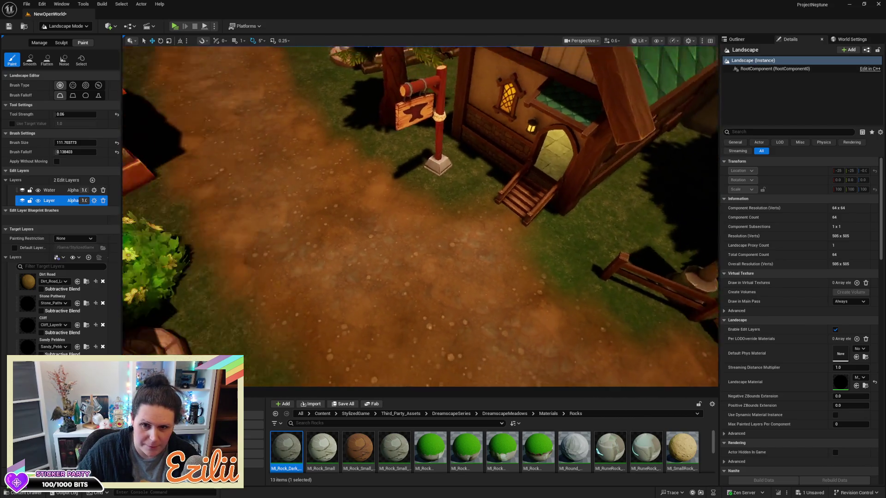
pyautogui.press('w')
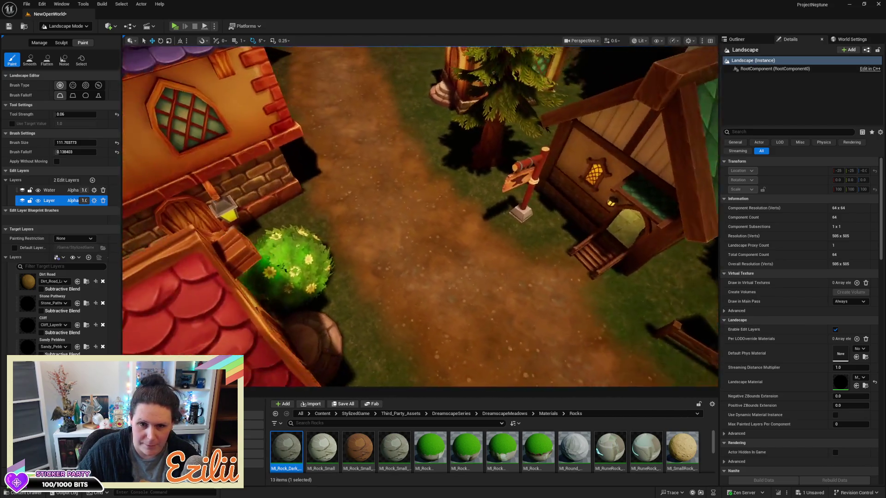
pyautogui.press('w')
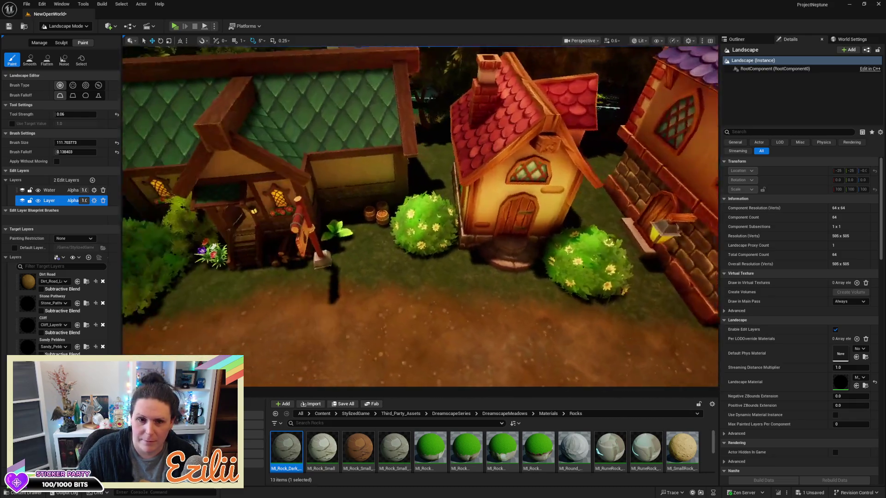
pyautogui.press('w')
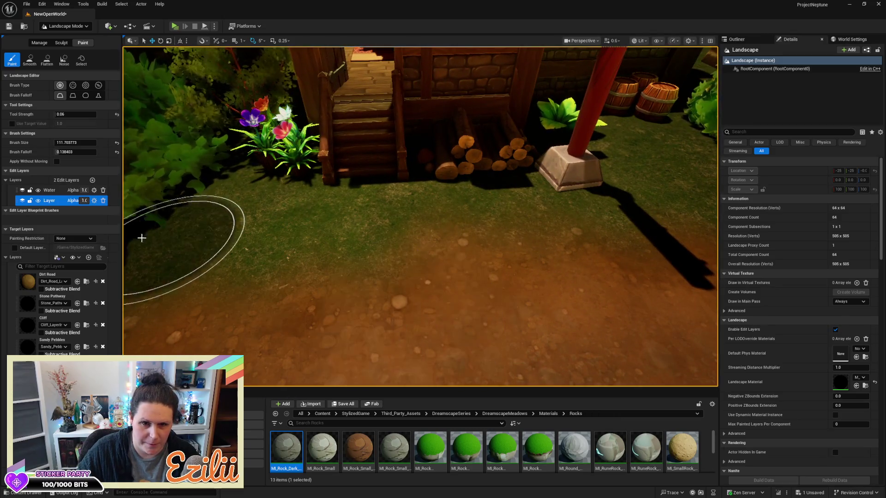
pyautogui.click(20, 282)
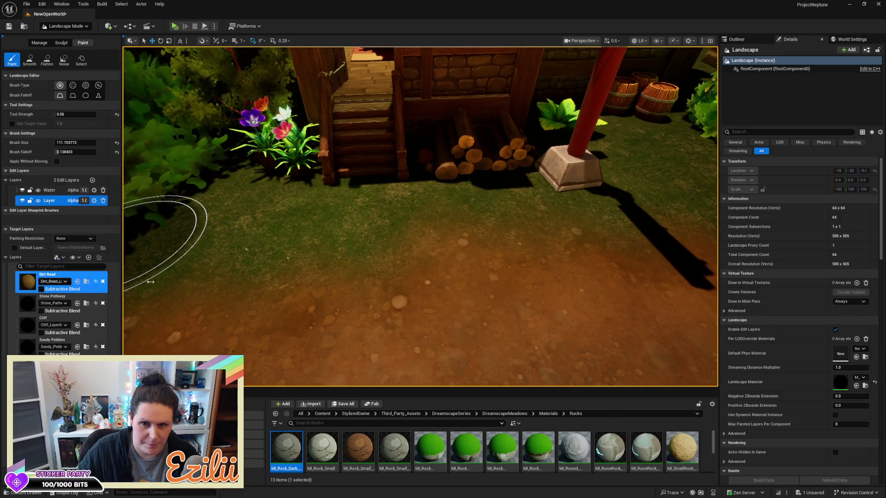
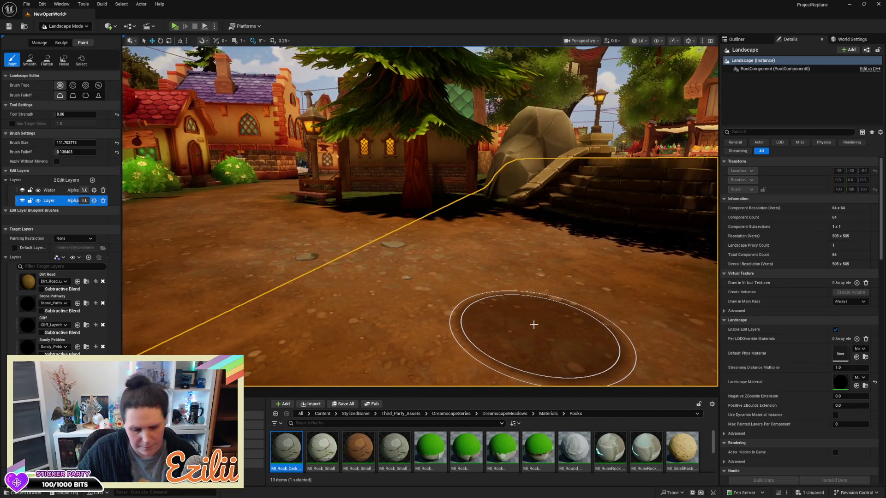
# Step: Save the level, switch from landscape painting to Selection Mode, and pick a small path stone
pyautogui.hotkey('ctrl', 's')
pyautogui.click(81, 26)
pyautogui.click(65, 36)
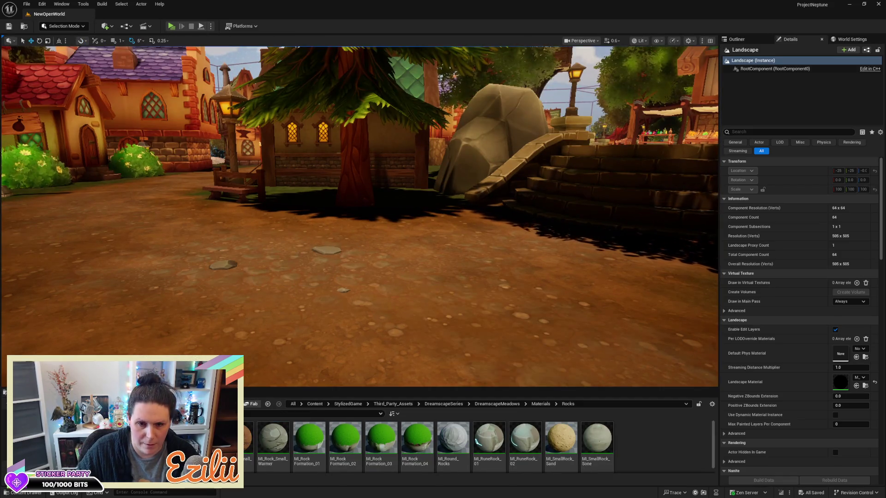
pyautogui.click(327, 251)
# Step: Duplicate three small stones, then rotate the copies and slide them up-left along the path
pyautogui.keyDown('ctrl'); pyautogui.click(343, 289); pyautogui.keyUp('ctrl')
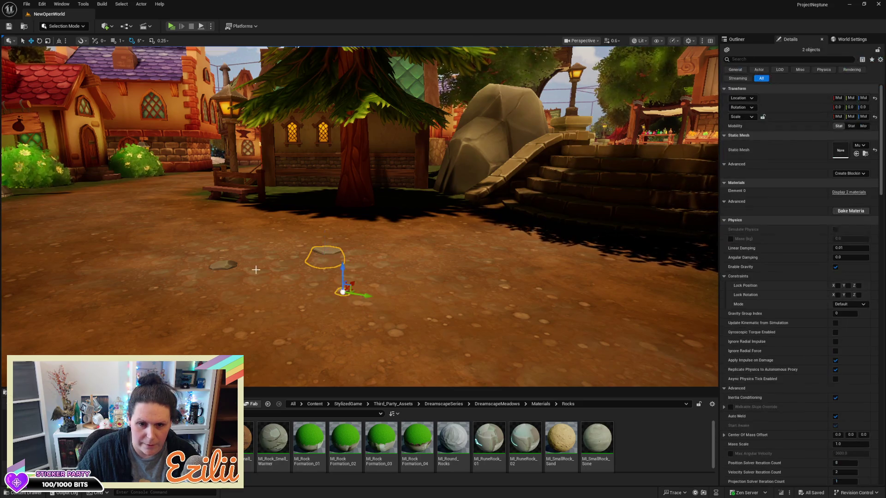
pyautogui.keyDown('ctrl'); pyautogui.click(224, 266); pyautogui.keyUp('ctrl')
pyautogui.moveTo(243, 268)
pyautogui.mouseDown()
pyautogui.moveTo(57, 293)
pyautogui.moveTo(119, 221)
pyautogui.moveTo(127, 232)
pyautogui.moveTo(81, 233)
pyautogui.mouseUp()
pyautogui.press('e')
pyautogui.moveTo(323, 277)
pyautogui.mouseDown()
pyautogui.moveTo(230, 305)
pyautogui.moveTo(237, 240)
pyautogui.moveTo(171, 244)
pyautogui.moveTo(256, 233)
pyautogui.mouseUp()
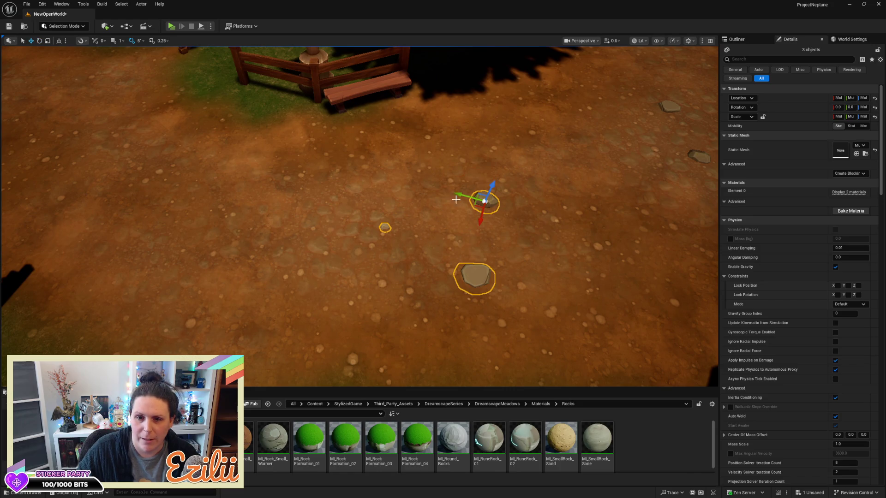
pyautogui.moveTo(463, 196)
pyautogui.mouseDown()
pyautogui.moveTo(399, 174)
pyautogui.moveTo(415, 181)
pyautogui.mouseUp()
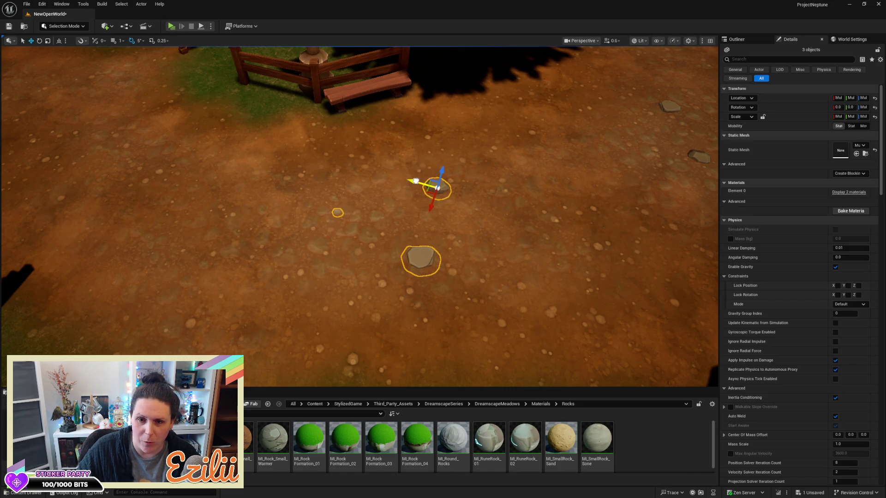
# Step: Nudge individual copied stones into place on the dirt path, deselect, and save the level
pyautogui.click(338, 213)
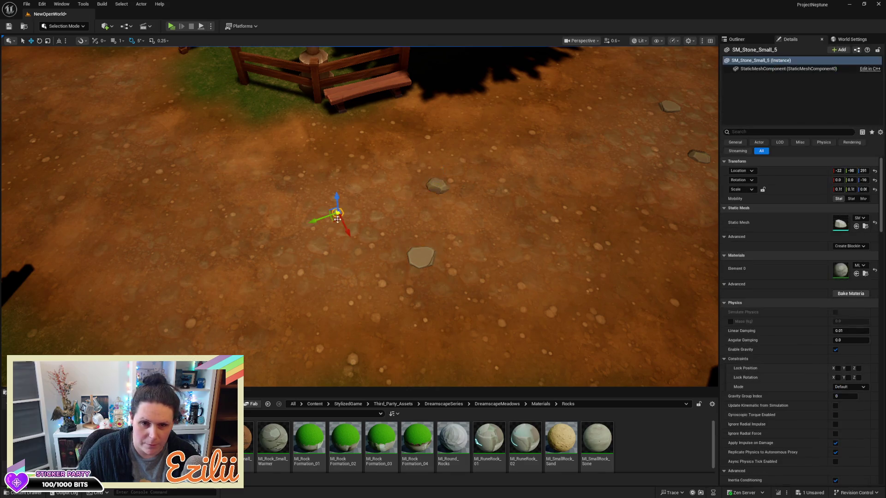
pyautogui.moveTo(336, 218)
pyautogui.mouseDown()
pyautogui.moveTo(358, 196)
pyautogui.moveTo(364, 174)
pyautogui.mouseUp()
pyautogui.click(421, 260)
pyautogui.moveTo(420, 269)
pyautogui.mouseDown()
pyautogui.moveTo(502, 300)
pyautogui.moveTo(456, 275)
pyautogui.moveTo(474, 290)
pyautogui.moveTo(415, 323)
pyautogui.moveTo(508, 257)
pyautogui.mouseUp()
pyautogui.click(447, 222)
pyautogui.moveTo(447, 222)
pyautogui.mouseDown()
pyautogui.moveTo(445, 207)
pyautogui.moveTo(419, 219)
pyautogui.moveTo(383, 272)
pyautogui.mouseUp()
pyautogui.click(468, 211)
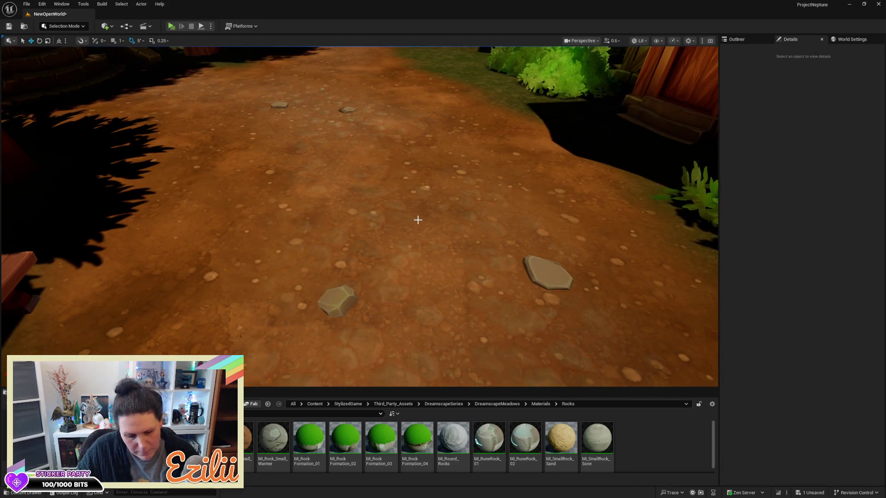
pyautogui.hotkey('ctrl', 's')
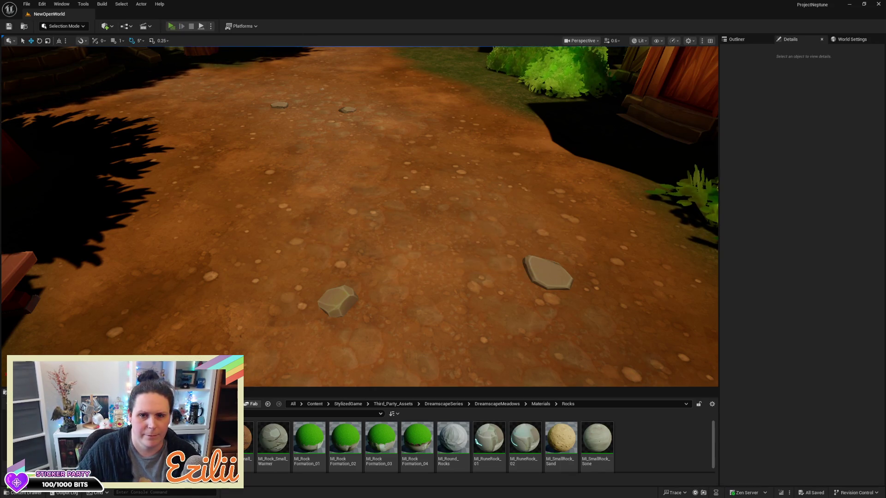
pyautogui.press('w')
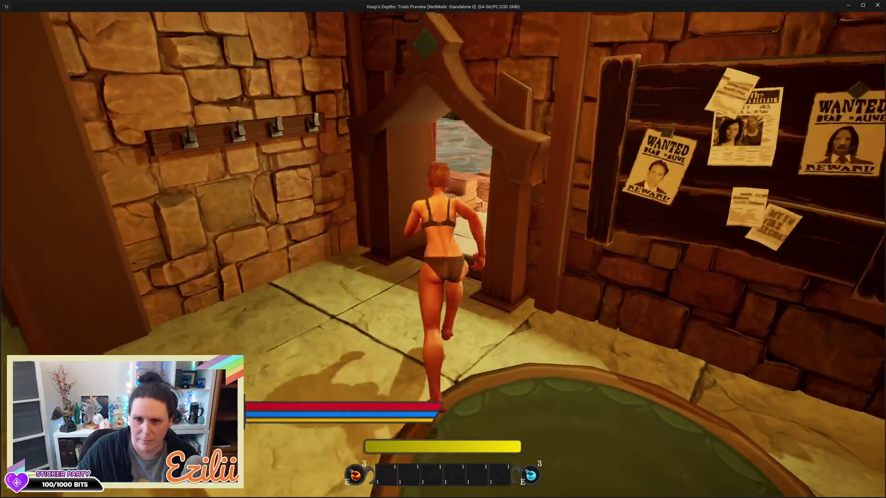
pyautogui.press('w')
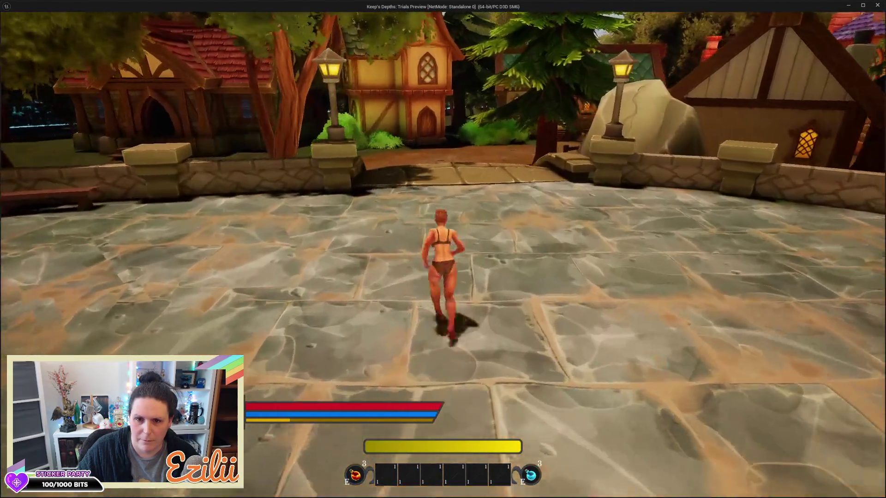
pyautogui.press('w')
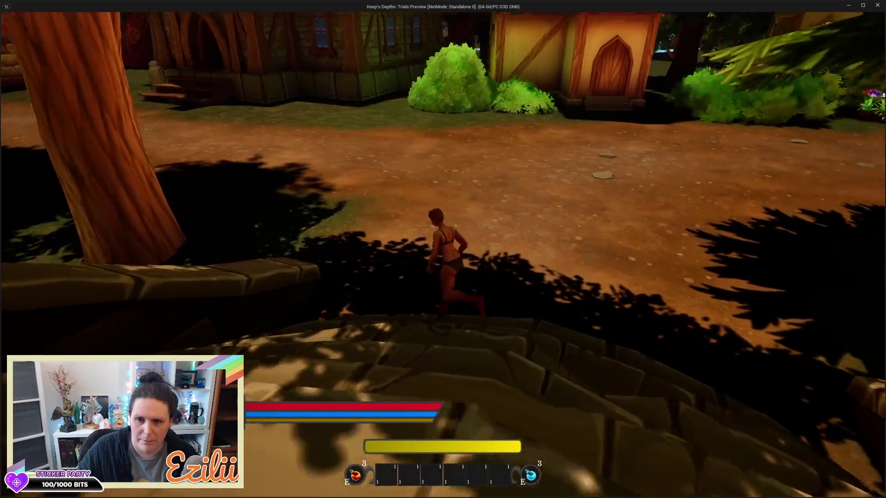
pyautogui.press('w')
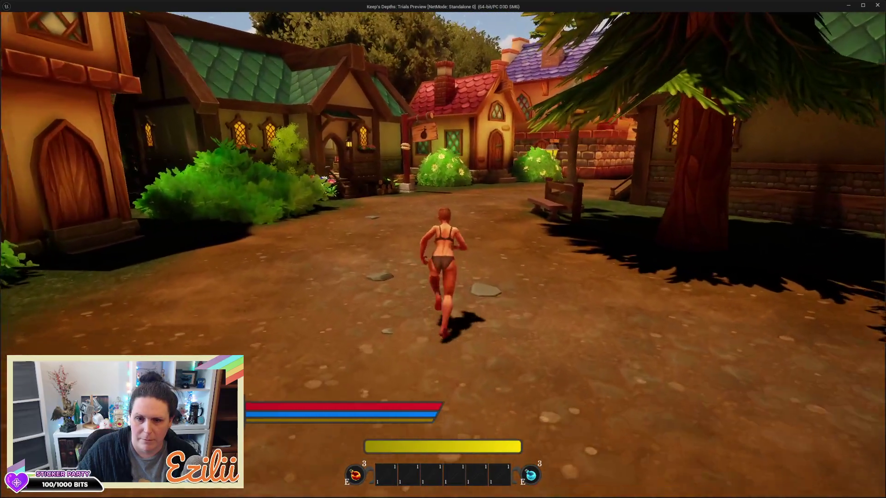
pyautogui.press('w')
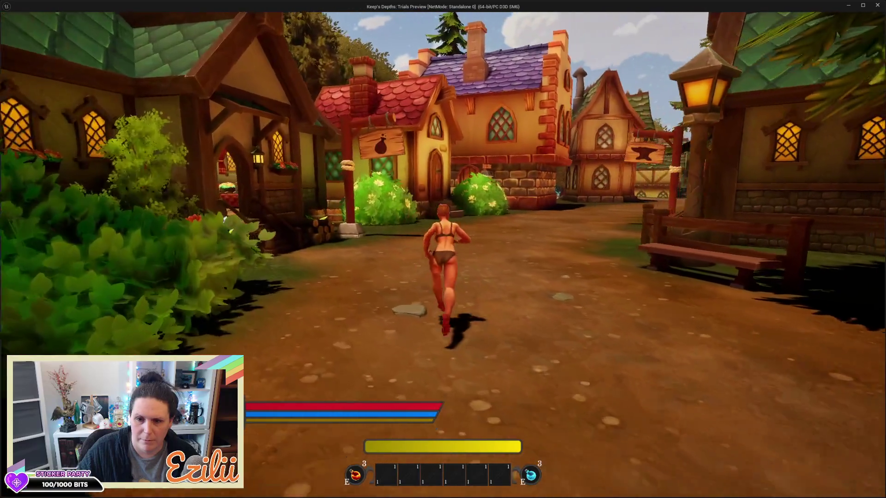
pyautogui.press('w')
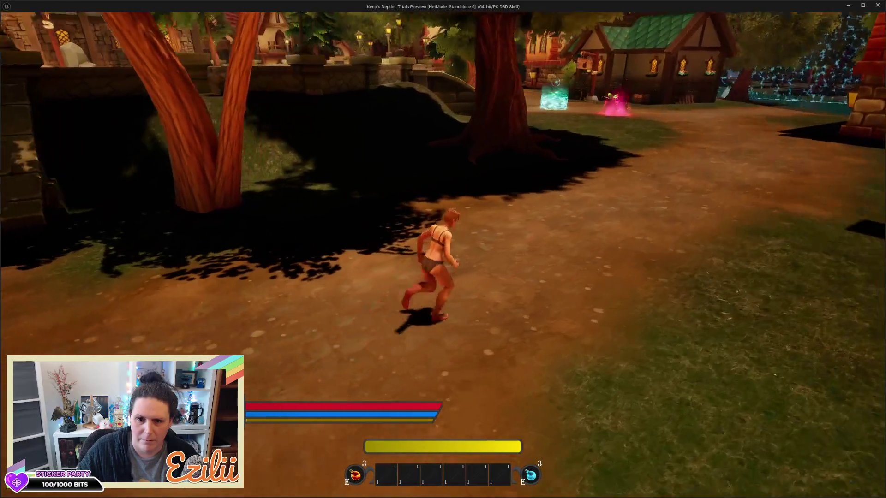
pyautogui.press('w')
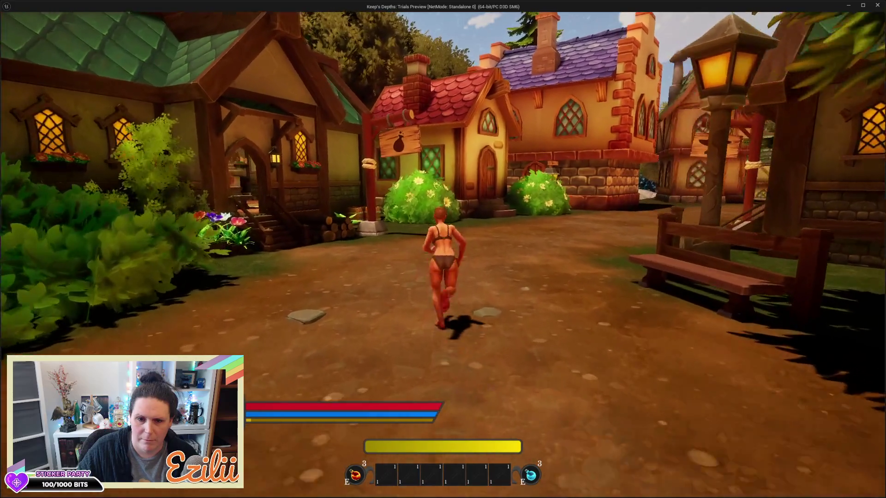
pyautogui.press('w')
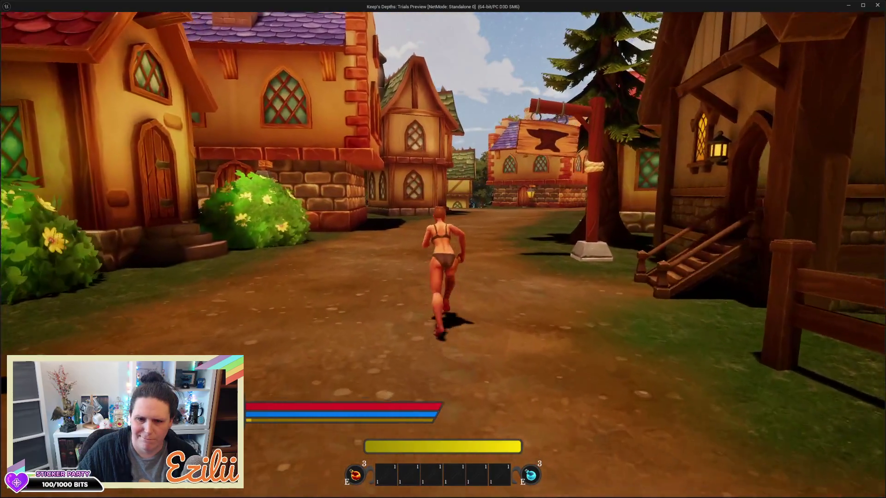
pyautogui.press('w')
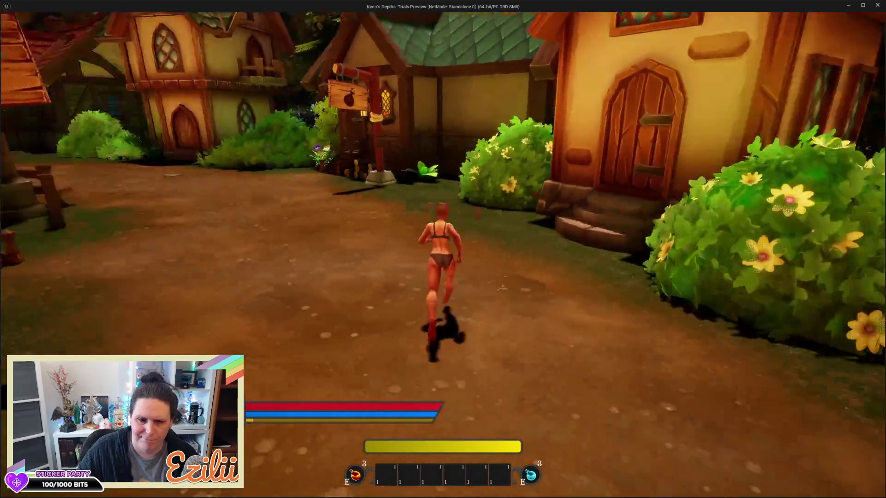
pyautogui.press('w')
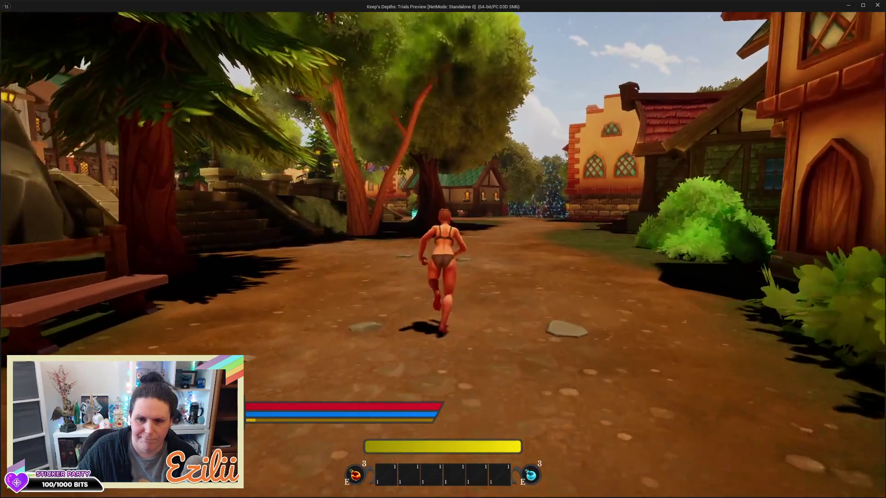
pyautogui.press('w')
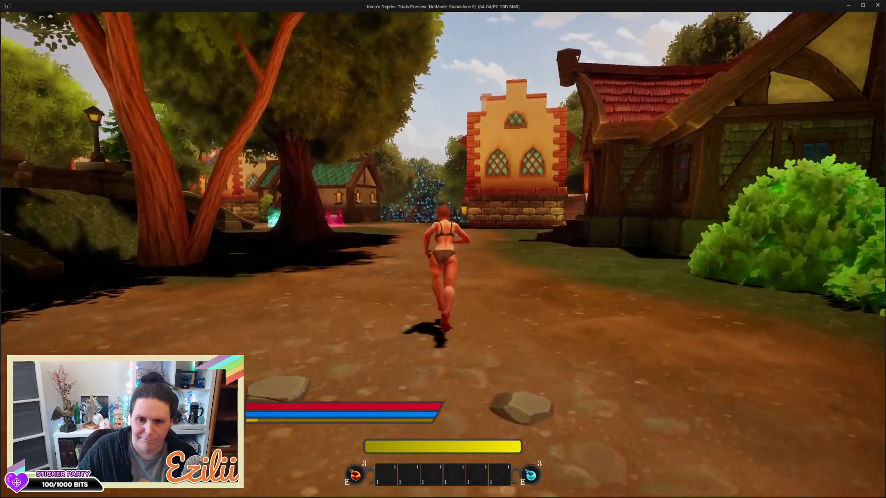
pyautogui.press('Escape')
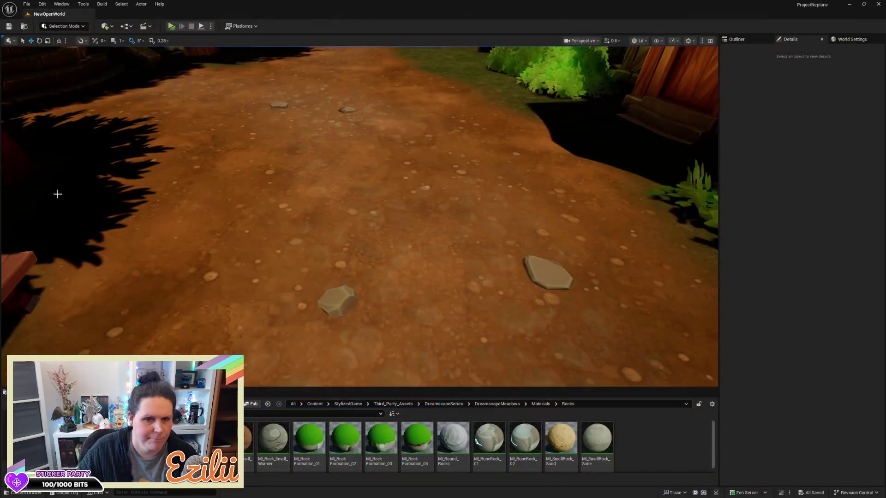
# Step: Select six small path stones and Alt-drag a duplicate set to the right
pyautogui.scroll(-3, 360, 217)
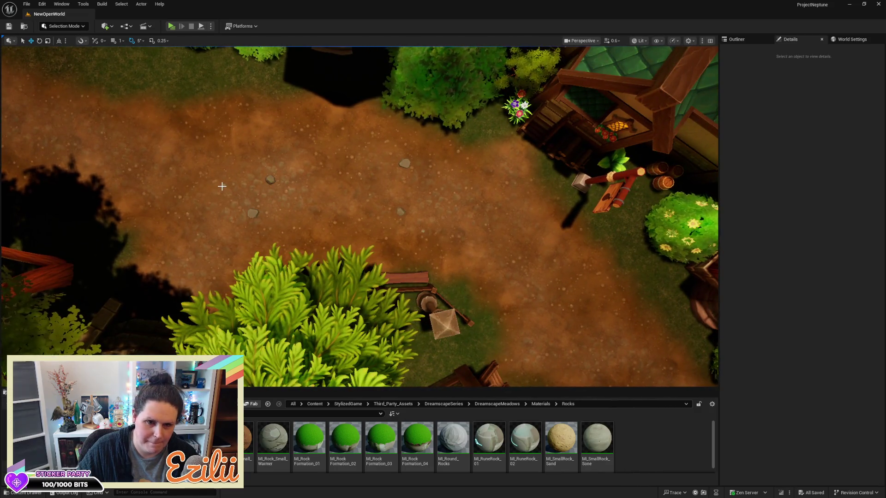
pyautogui.click(222, 185)
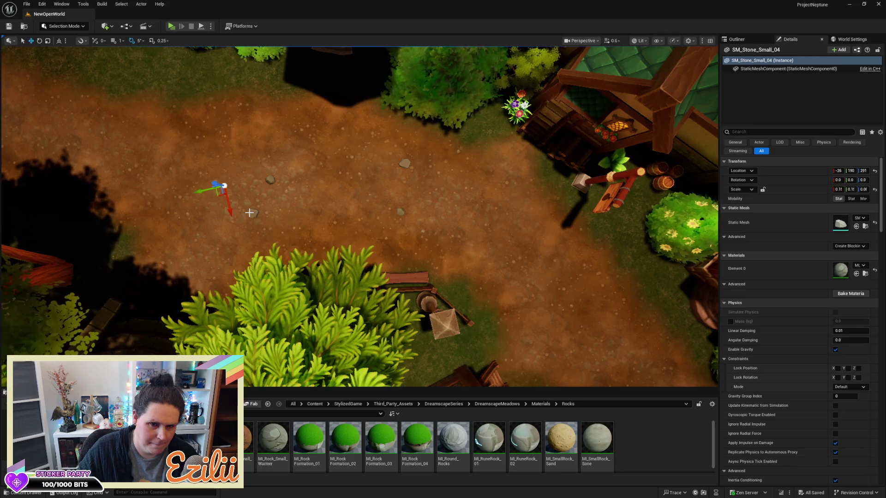
pyautogui.keyDown('ctrl'); pyautogui.click(249, 212); pyautogui.keyUp('ctrl')
pyautogui.keyDown('ctrl'); pyautogui.click(271, 180); pyautogui.keyUp('ctrl')
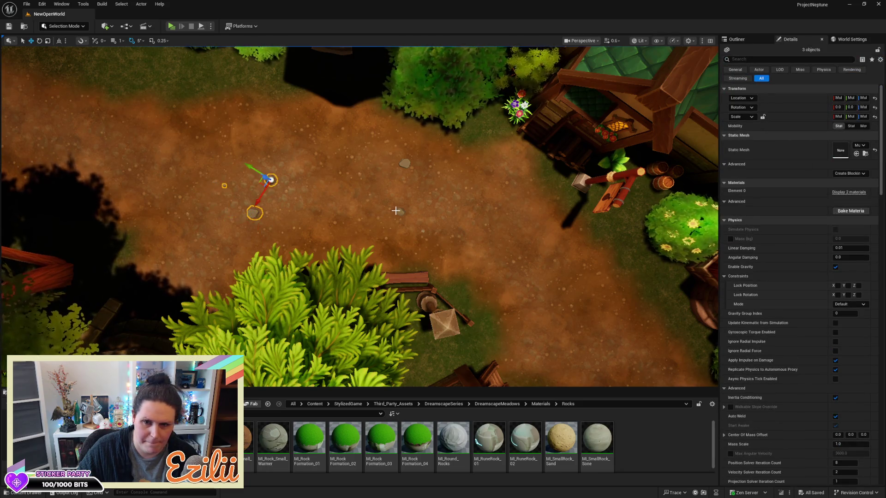
pyautogui.keyDown('ctrl'); pyautogui.click(399, 212); pyautogui.keyUp('ctrl')
pyautogui.keyDown('ctrl'); pyautogui.click(407, 163); pyautogui.keyUp('ctrl')
pyautogui.keyDown('ctrl'); pyautogui.click(422, 232); pyautogui.keyUp('ctrl')
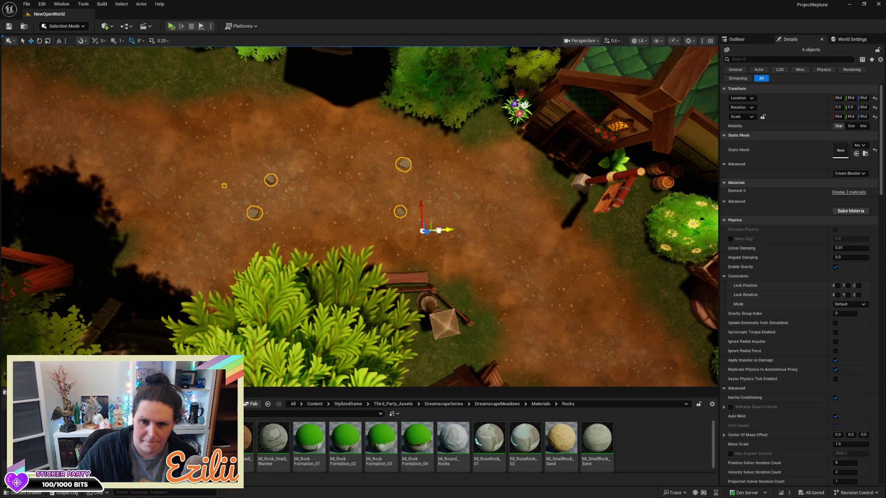
pyautogui.moveTo(438, 230); pyautogui.dragTo(538, 263)
pyautogui.moveTo(451, 235); pyautogui.dragTo(437, 235)
# Step: Rotate the copied stones about 35° and shift them along the path toward the red-roofed house
pyautogui.press('e')
pyautogui.moveTo(364, 146); pyautogui.dragTo(313, 147)
pyautogui.press('w')
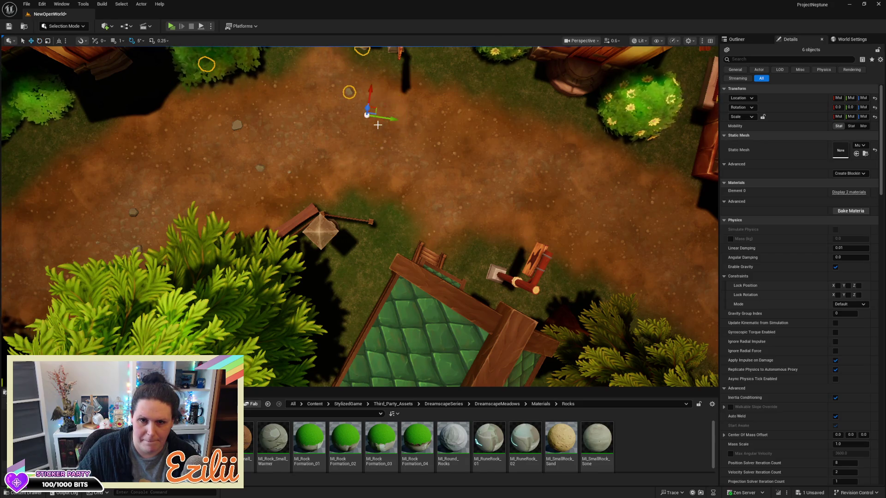
pyautogui.moveTo(375, 109)
pyautogui.mouseDown()
pyautogui.moveTo(397, 141)
pyautogui.moveTo(492, 195)
pyautogui.moveTo(545, 221)
pyautogui.moveTo(556, 210)
pyautogui.mouseUp()
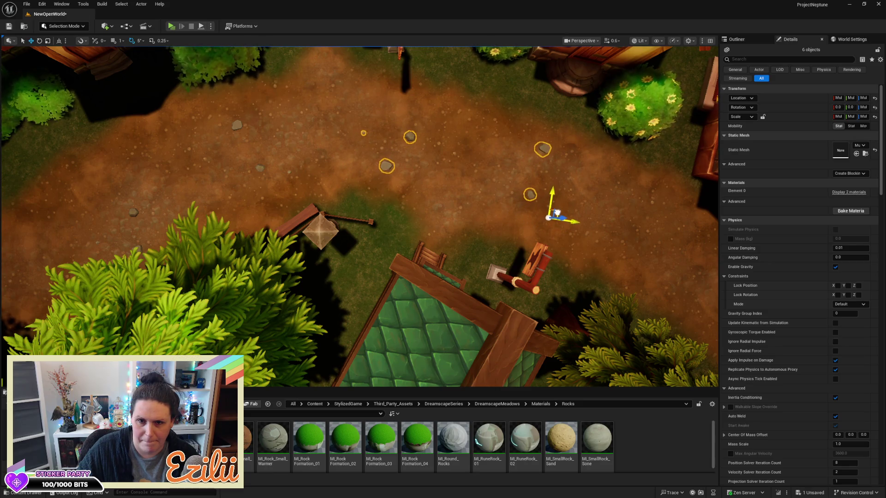
pyautogui.press('d')
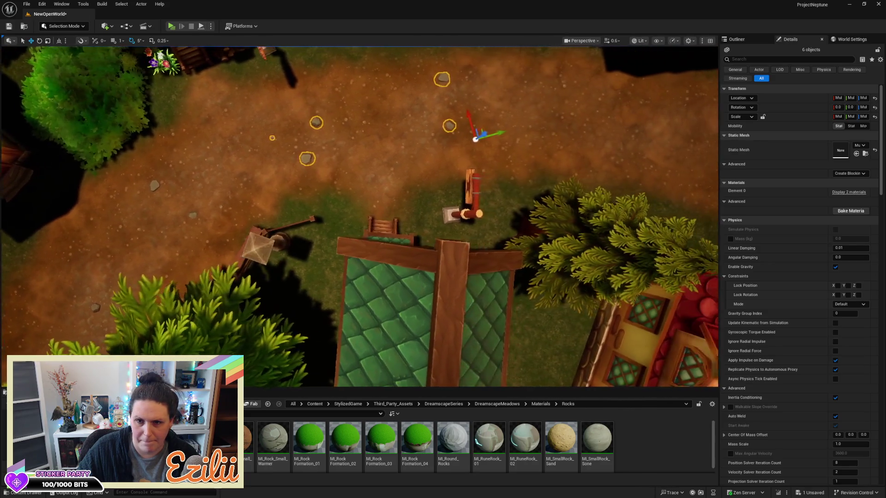
pyautogui.press('d')
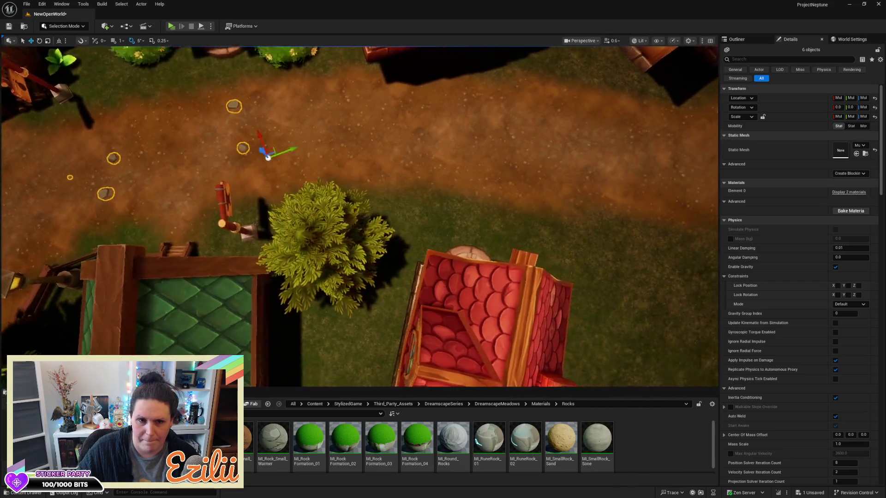
pyautogui.moveTo(256, 227)
pyautogui.mouseDown()
pyautogui.moveTo(401, 169)
pyautogui.moveTo(427, 171)
pyautogui.mouseUp()
pyautogui.moveTo(363, 75); pyautogui.dragTo(389, 140)
pyautogui.press('e')
pyautogui.moveTo(376, 198)
pyautogui.mouseDown()
pyautogui.moveTo(364, 175)
pyautogui.moveTo(387, 233)
pyautogui.moveTo(384, 175)
pyautogui.moveTo(324, 94)
pyautogui.mouseUp()
pyautogui.press('w')
# Step: Move SM_Stone_Small_21 up-right, then slide it left onto the dirt path
pyautogui.press('a')
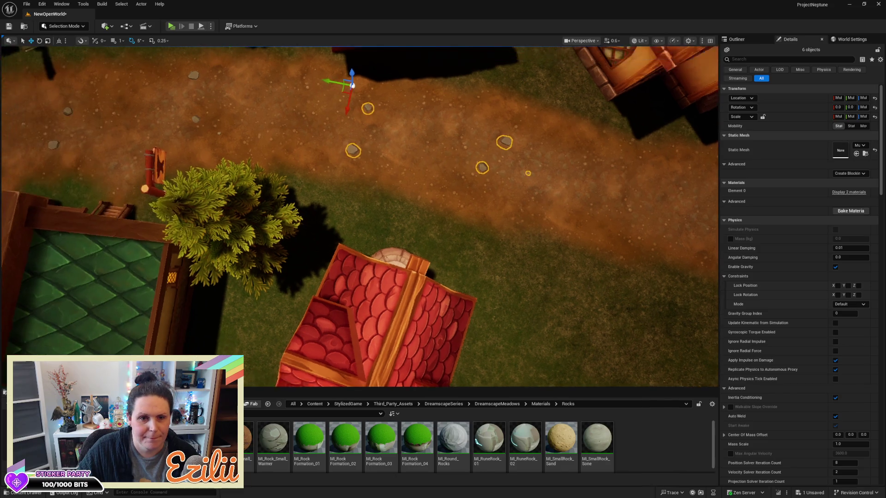
pyautogui.press('w')
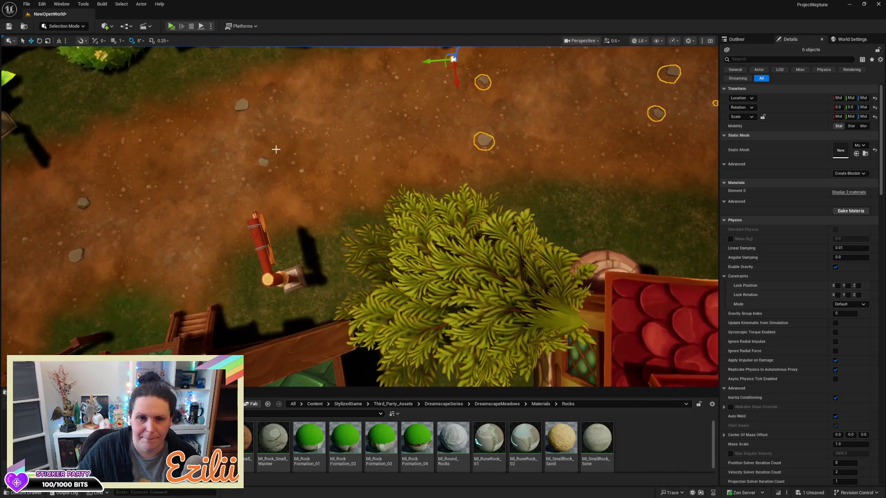
pyautogui.click(299, 169)
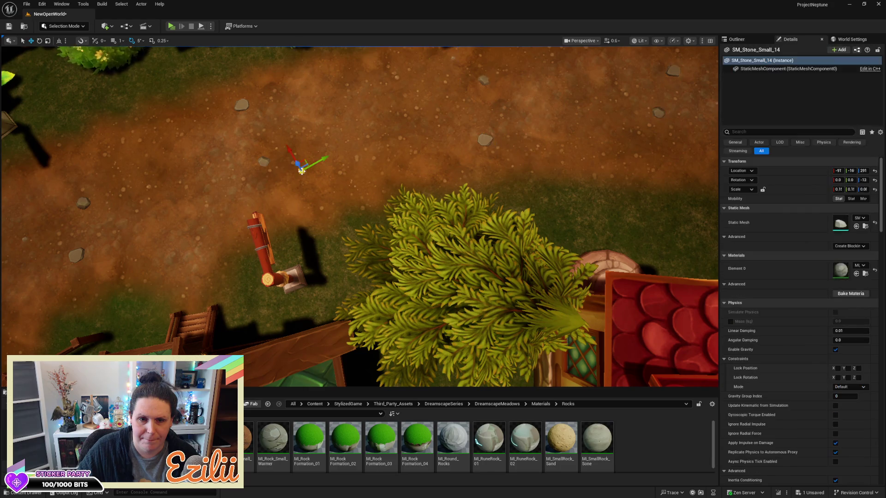
pyautogui.moveTo(324, 161); pyautogui.dragTo(516, 52)
pyautogui.press('f')
pyautogui.scroll(8, 382, 202)
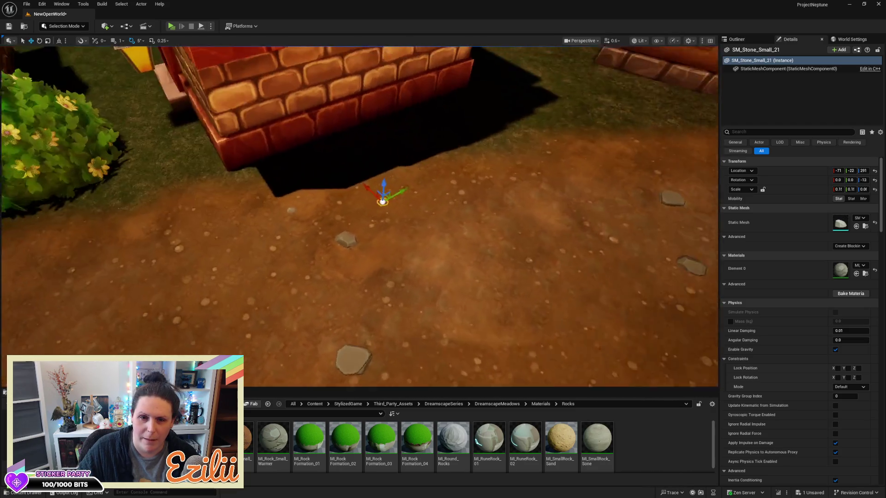
pyautogui.moveTo(382, 201); pyautogui.dragTo(592, 87)
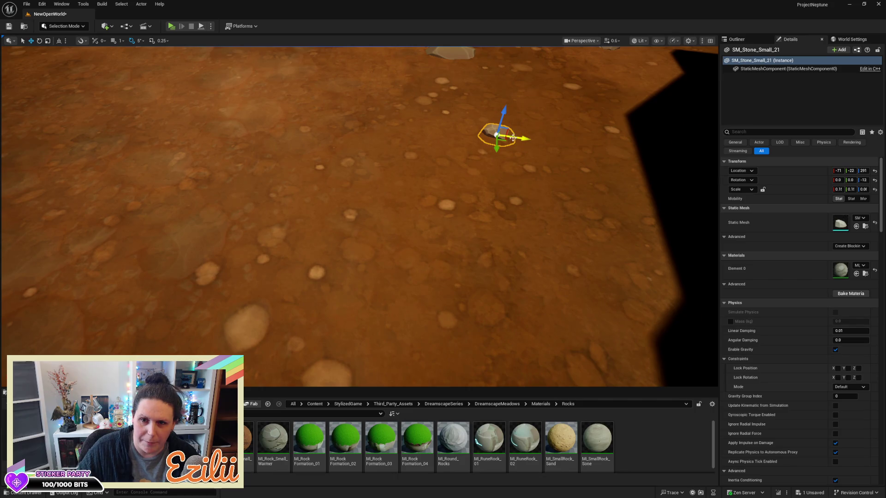
pyautogui.moveTo(514, 137)
pyautogui.mouseDown()
pyautogui.moveTo(351, 126)
pyautogui.moveTo(292, 145)
pyautogui.moveTo(254, 118)
pyautogui.moveTo(92, 69)
pyautogui.moveTo(138, 51)
pyautogui.moveTo(129, 46)
pyautogui.mouseUp()
pyautogui.moveTo(275, 296); pyautogui.dragTo(275, 246)
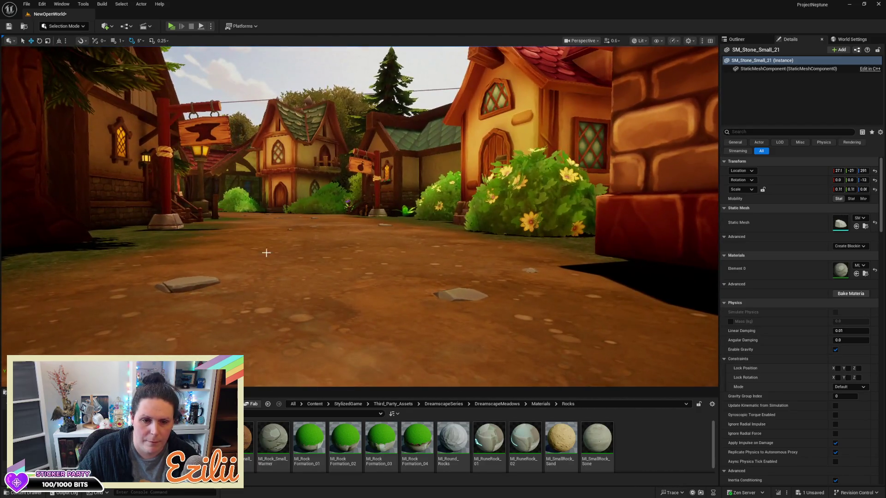
# Step: Deselect, save the NewOpenWorld map, and launch a Standalone Game preview
pyautogui.press('Escape')
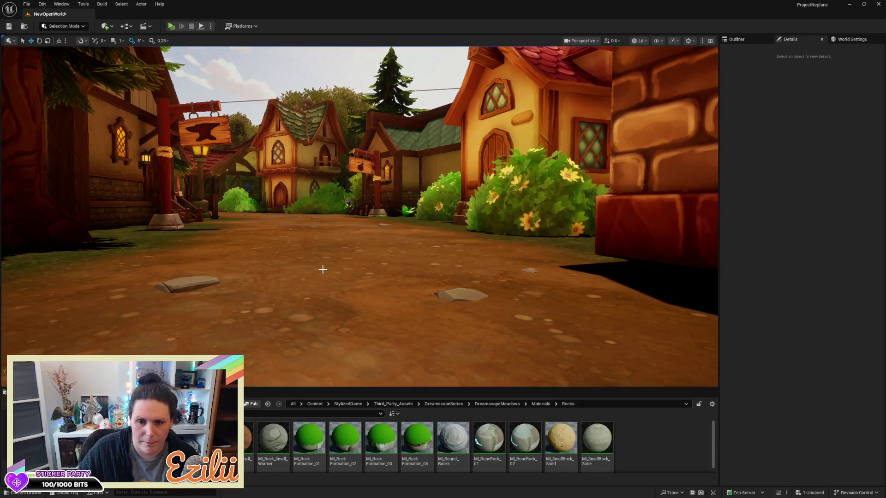
pyautogui.hotkey('ctrl', 's')
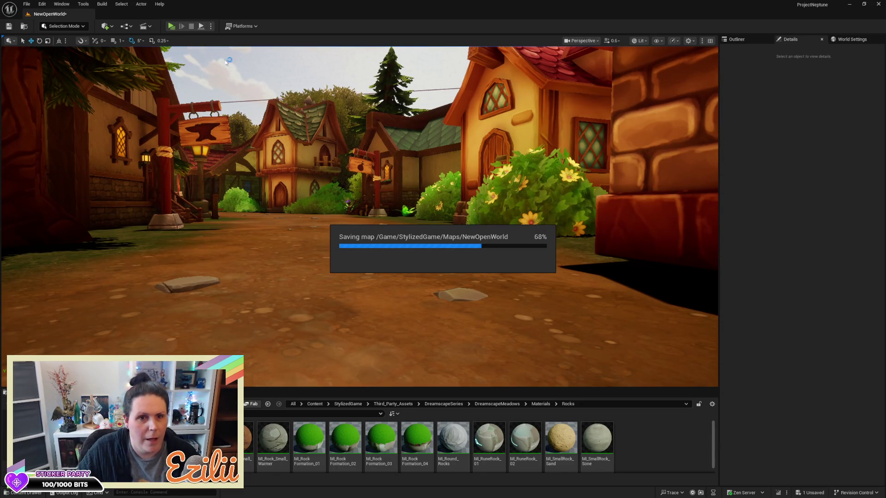
pyautogui.click(170, 27)
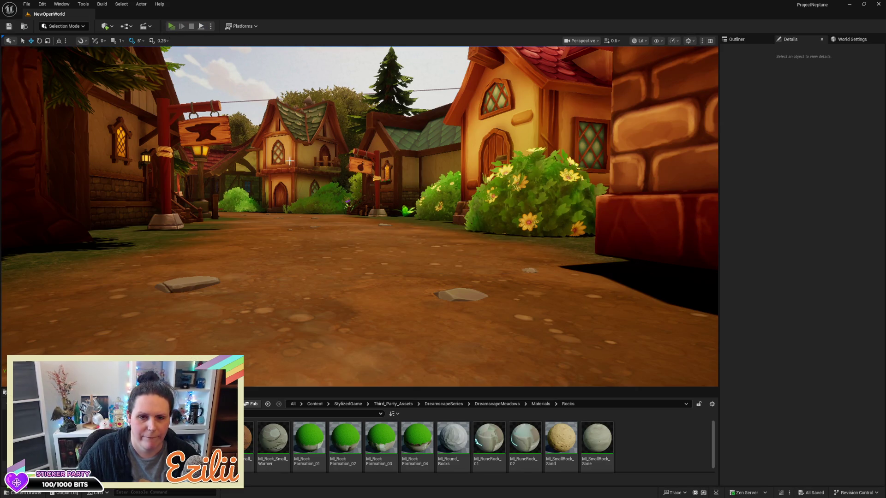
# Step: Run the character from the tavern over the bridge and along village streets past the anvil sign
pyautogui.press('w')
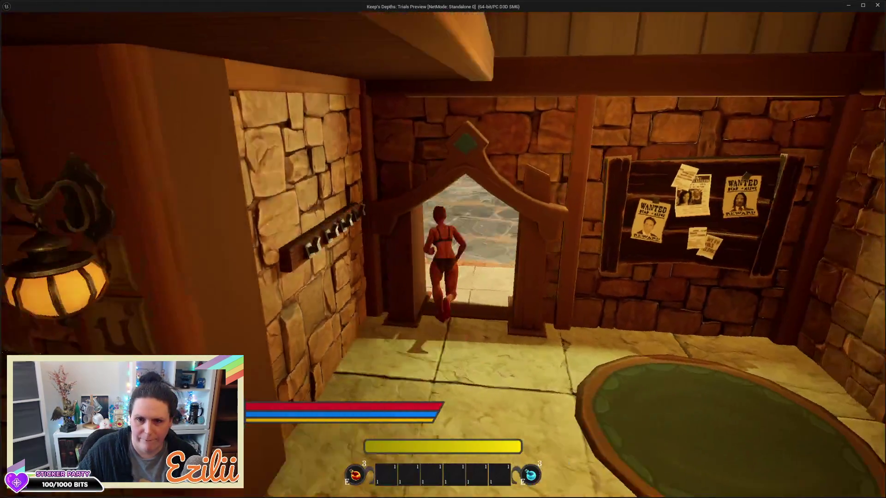
pyautogui.press('w')
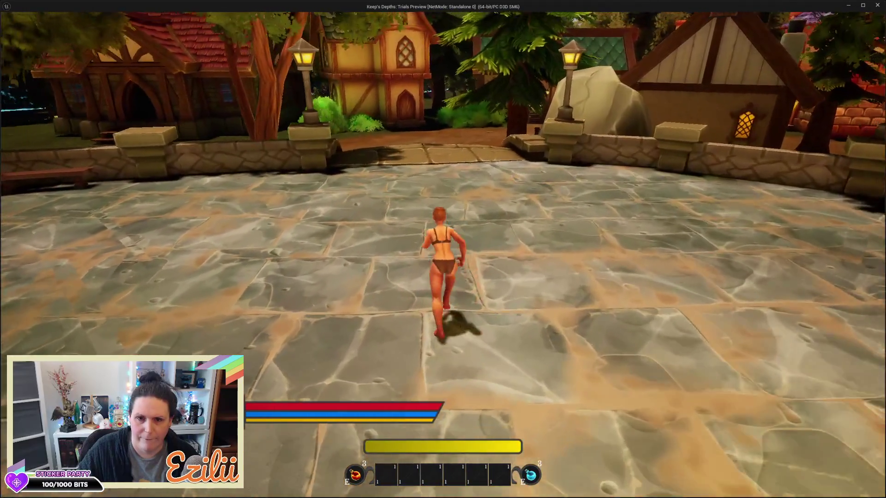
pyautogui.press('w')
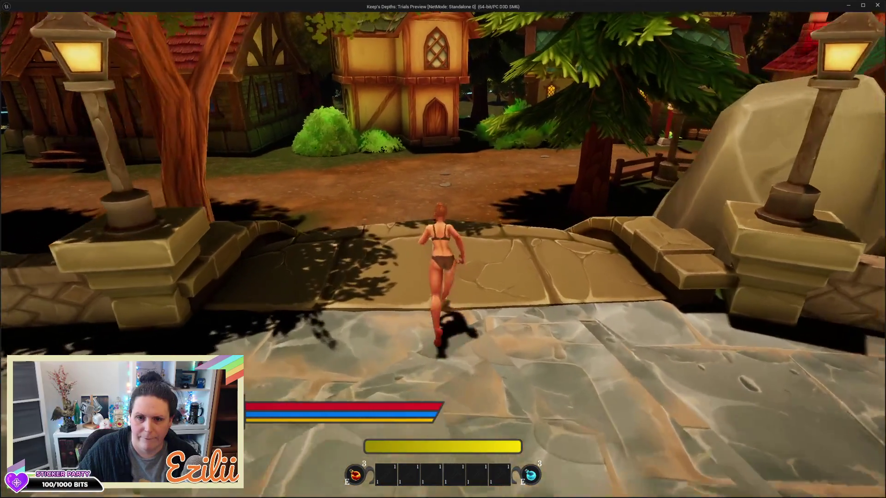
pyautogui.press('w')
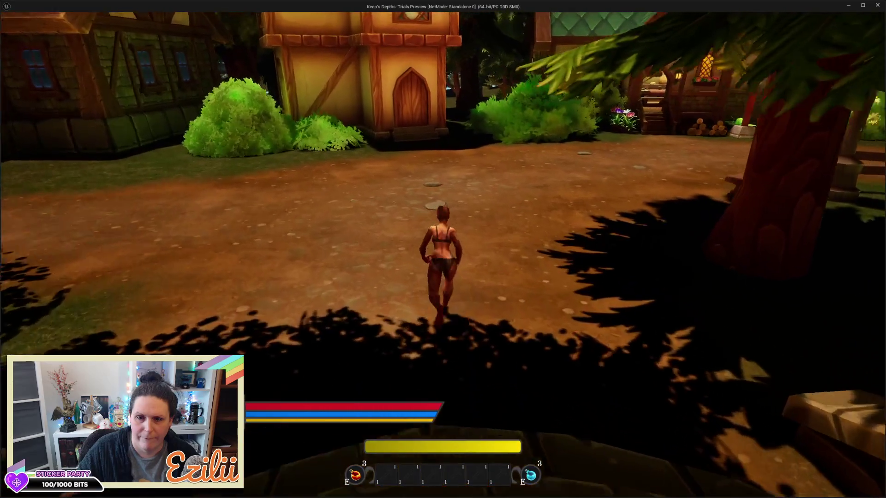
pyautogui.press('w')
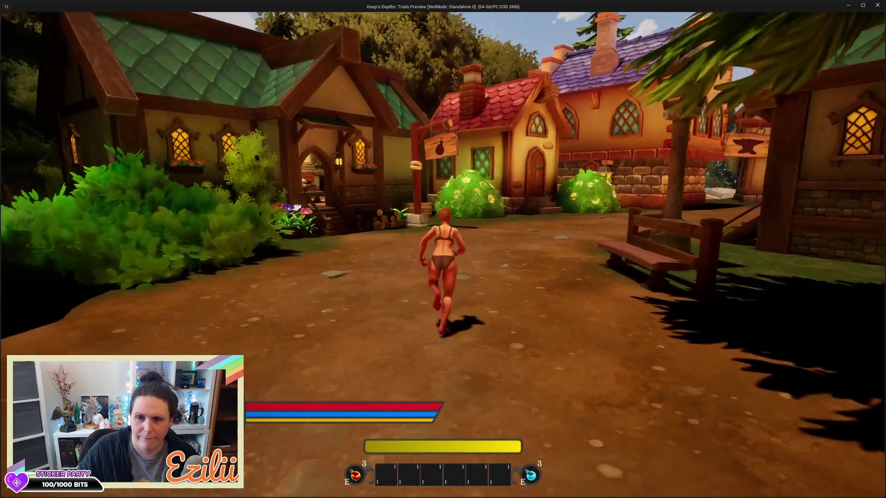
pyautogui.press('w')
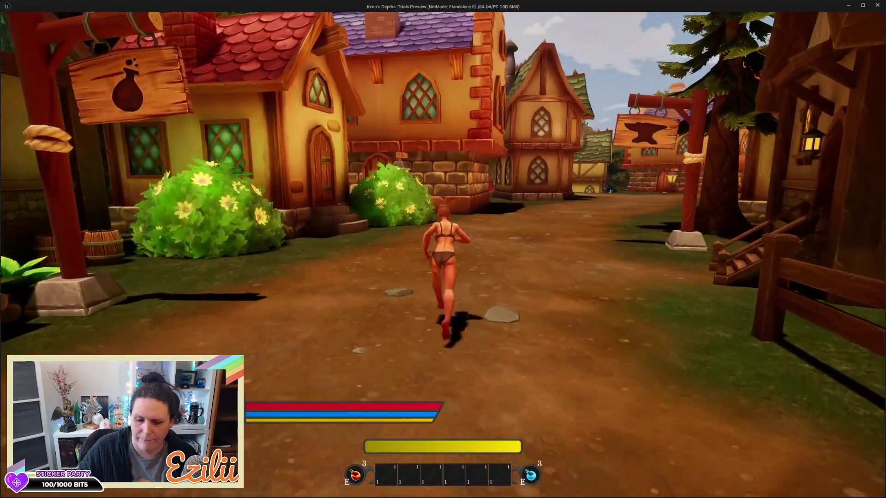
pyautogui.press('w')
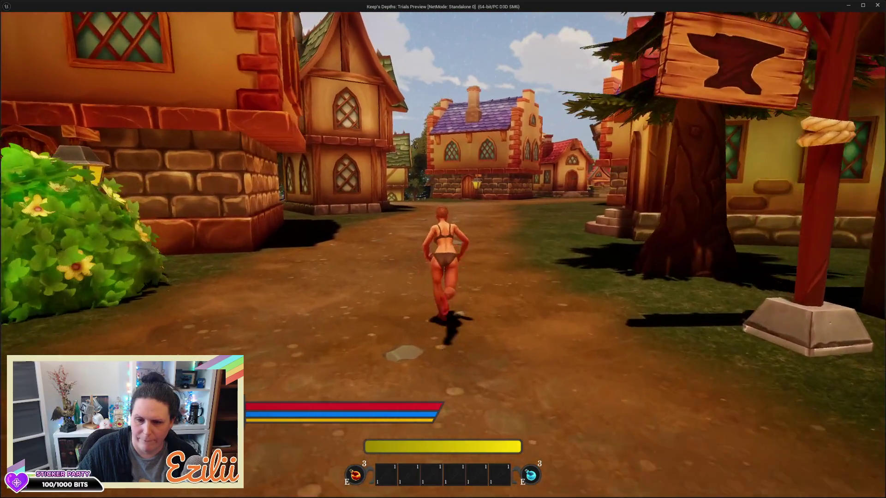
pyautogui.press('w')
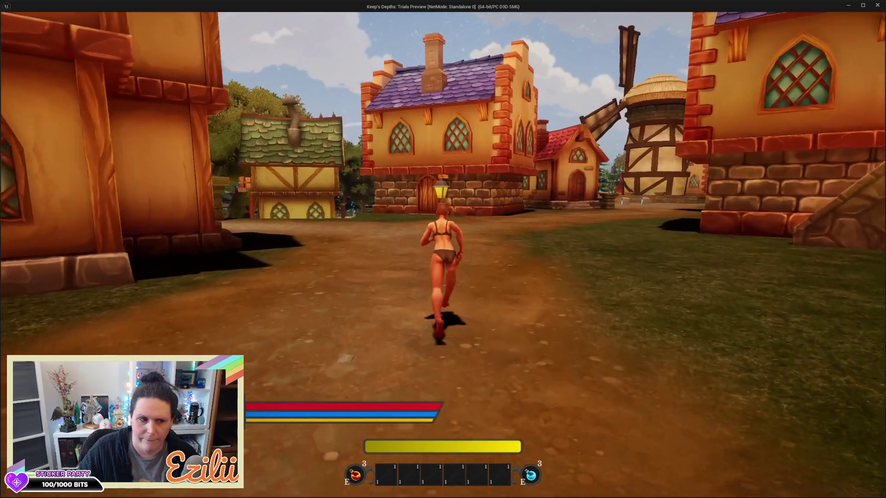
pyautogui.press('w')
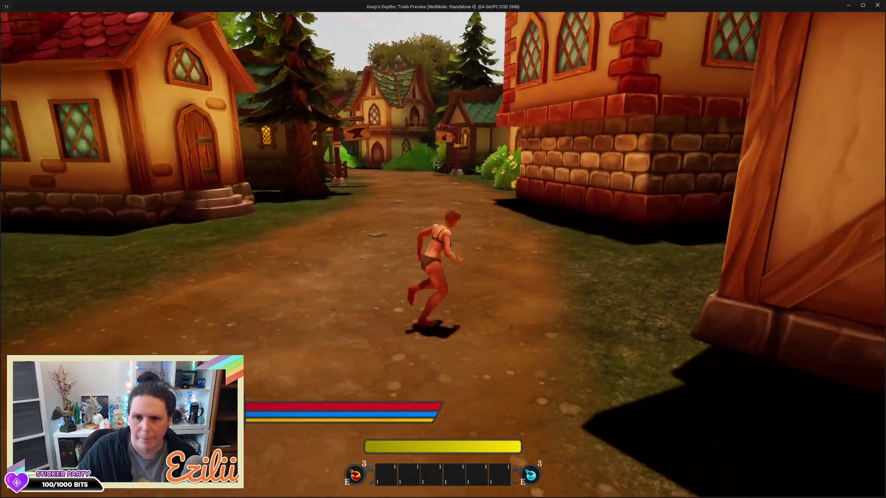
pyautogui.press('w')
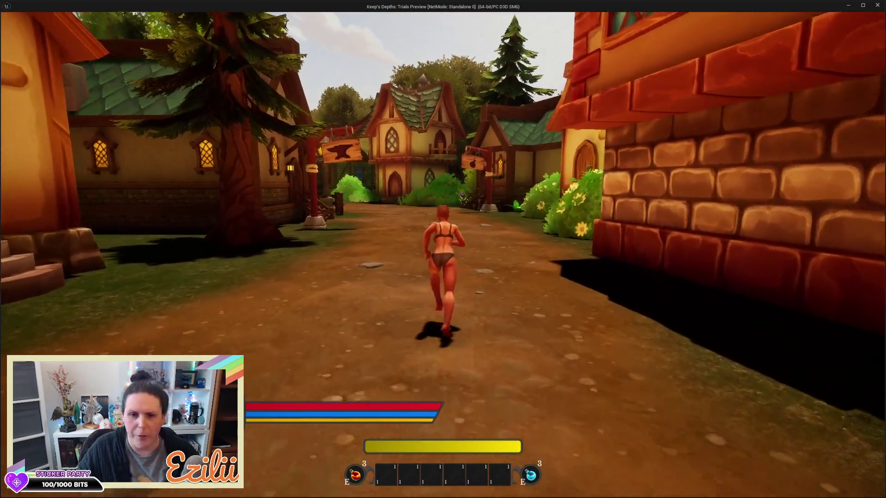
pyautogui.press('w')
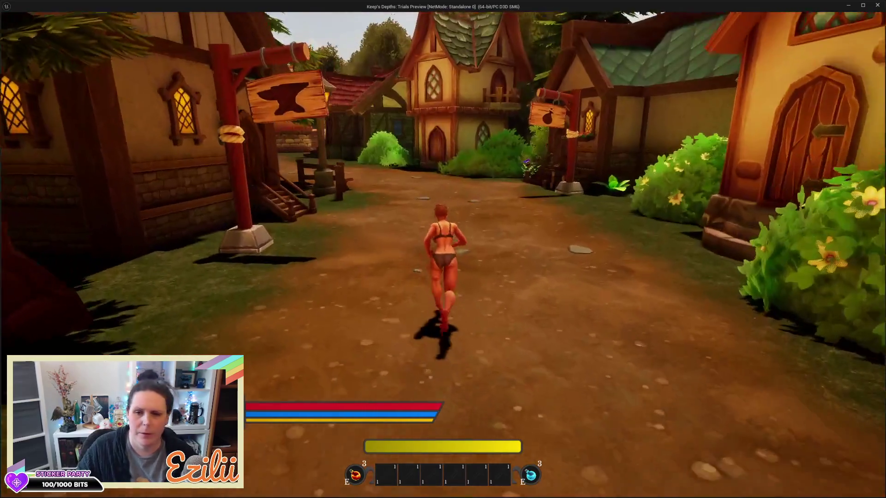
pyautogui.press('w')
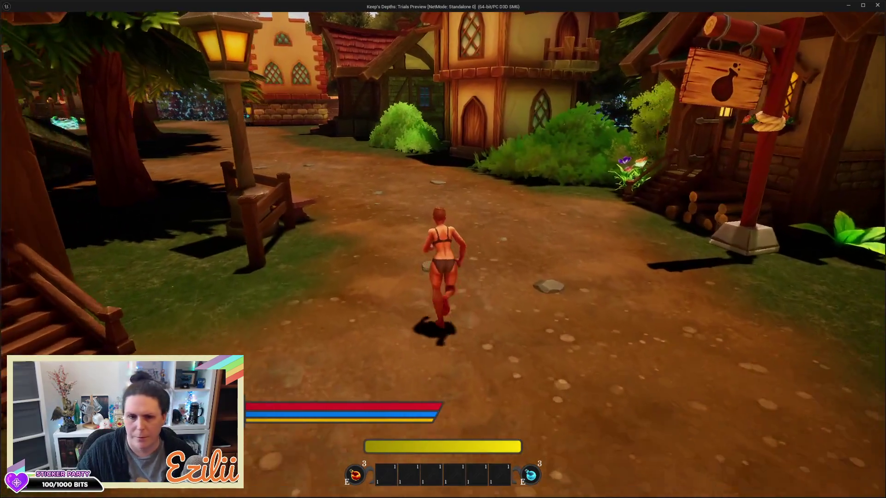
pyautogui.press('w')
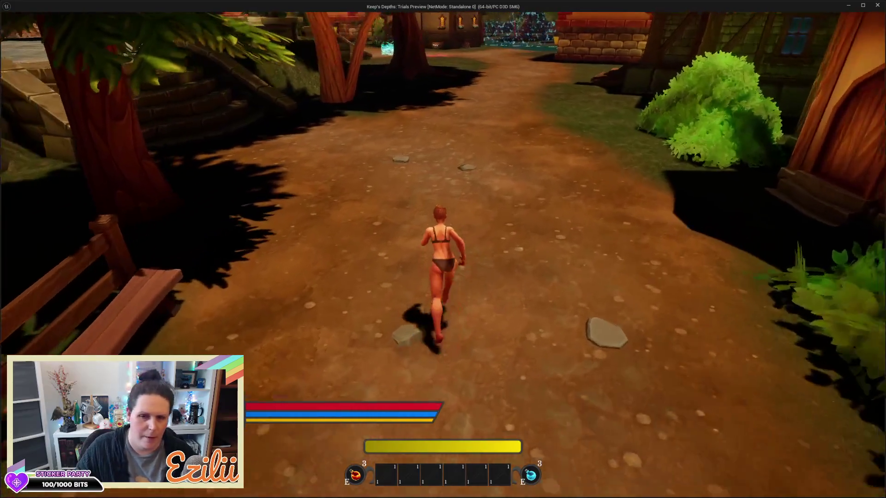
pyautogui.press('w')
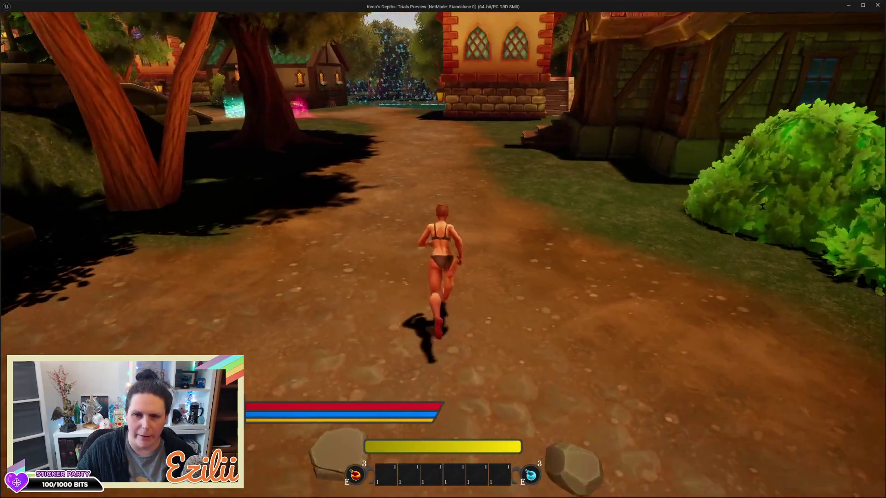
pyautogui.press('w')
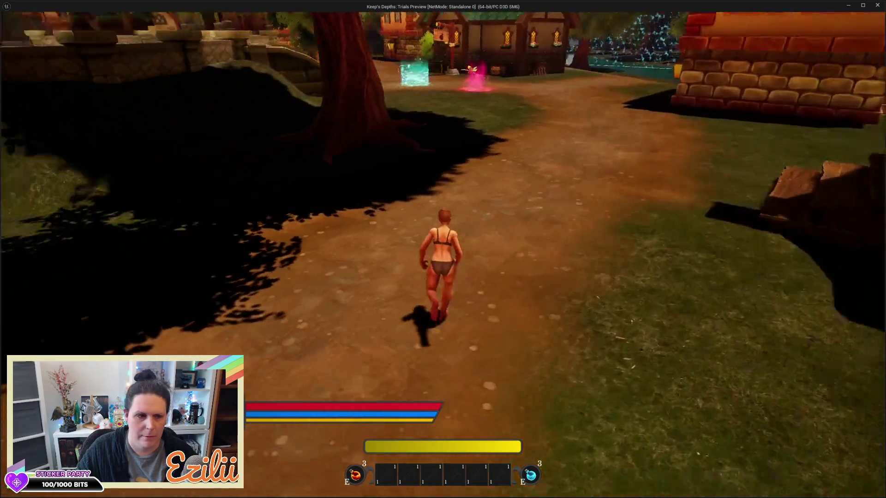
pyautogui.press('w')
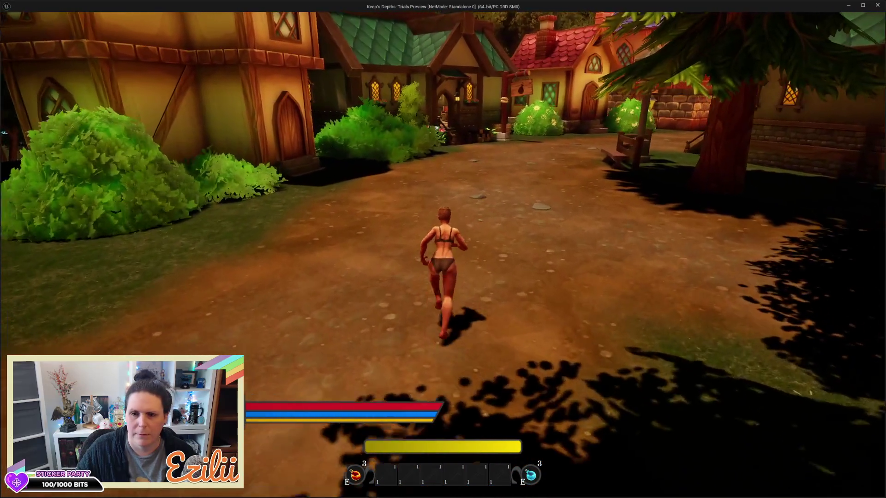
pyautogui.press('w')
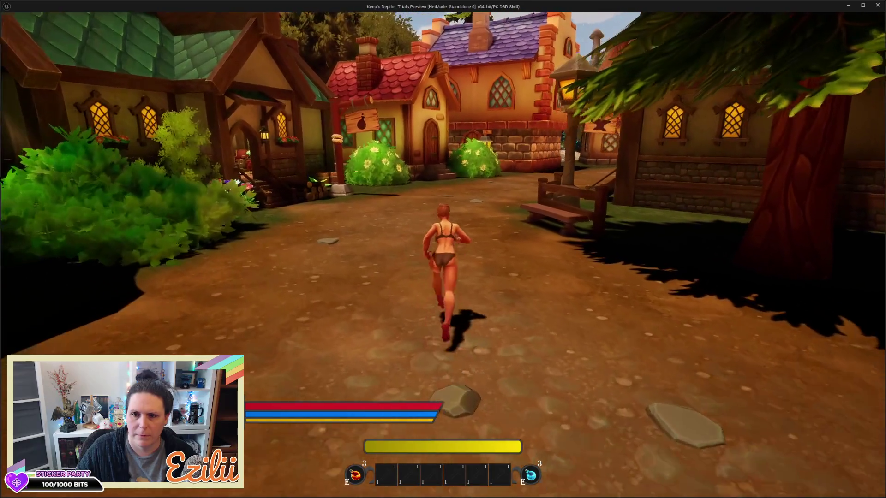
pyautogui.press('w')
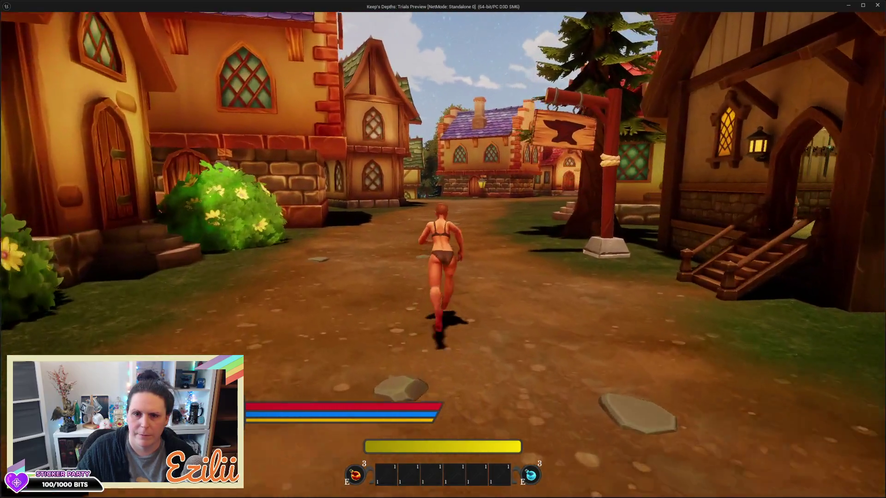
pyautogui.press('w')
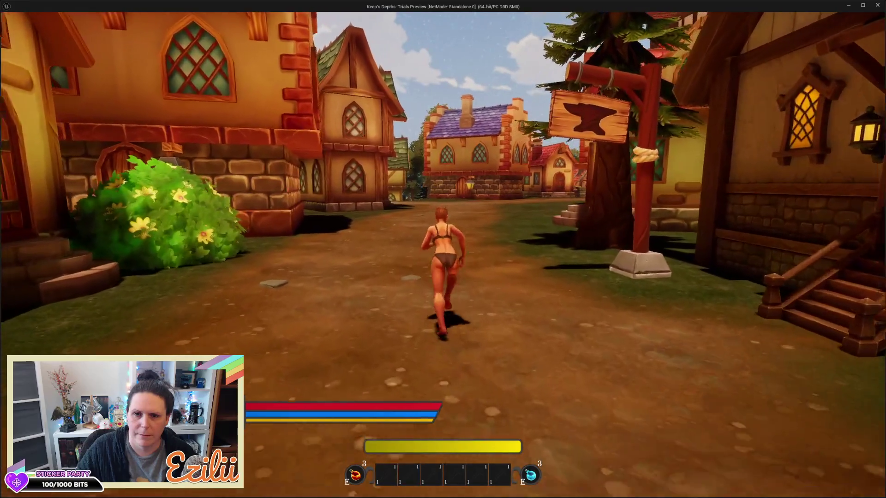
pyautogui.press('w')
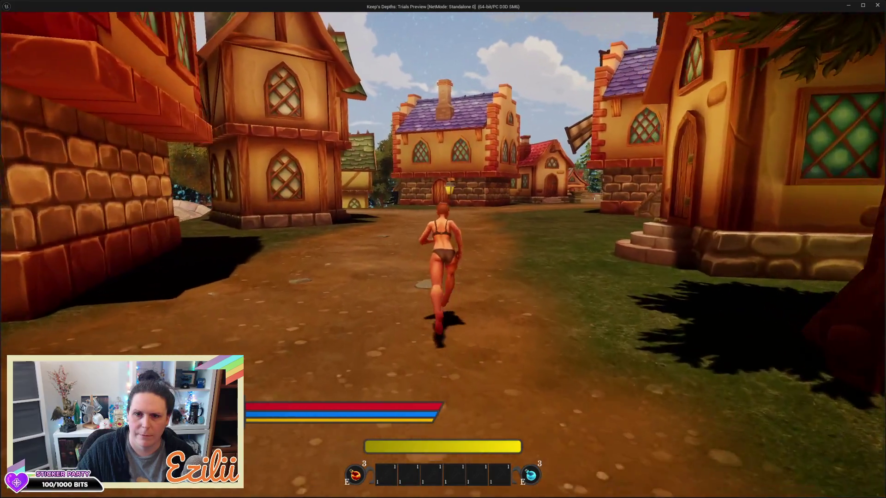
pyautogui.press('w')
pyautogui.press('w')
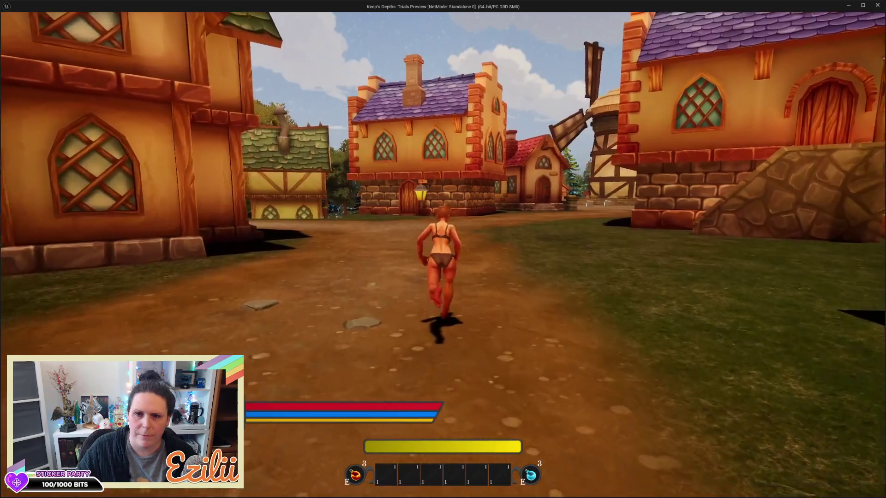
pyautogui.press('w')
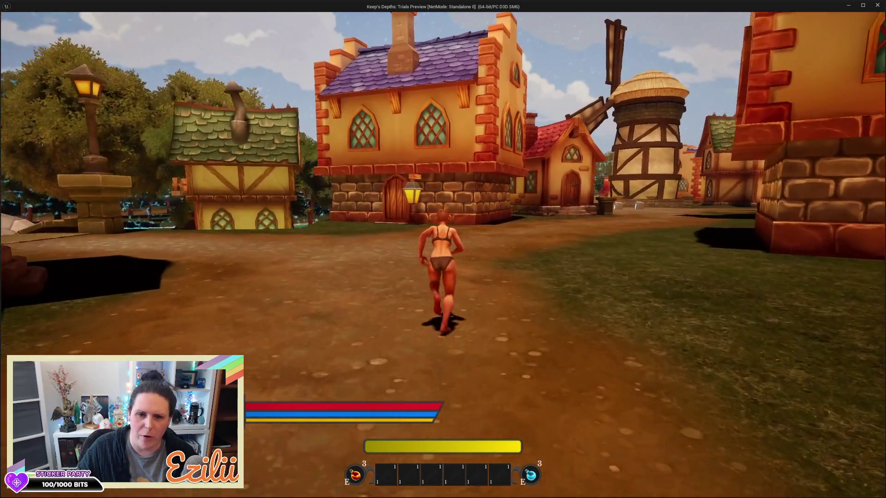
pyautogui.press('w')
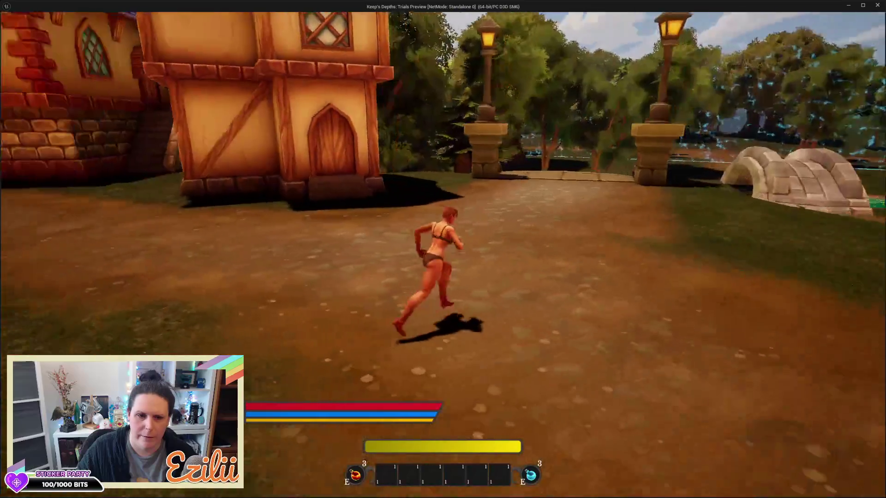
pyautogui.press('w')
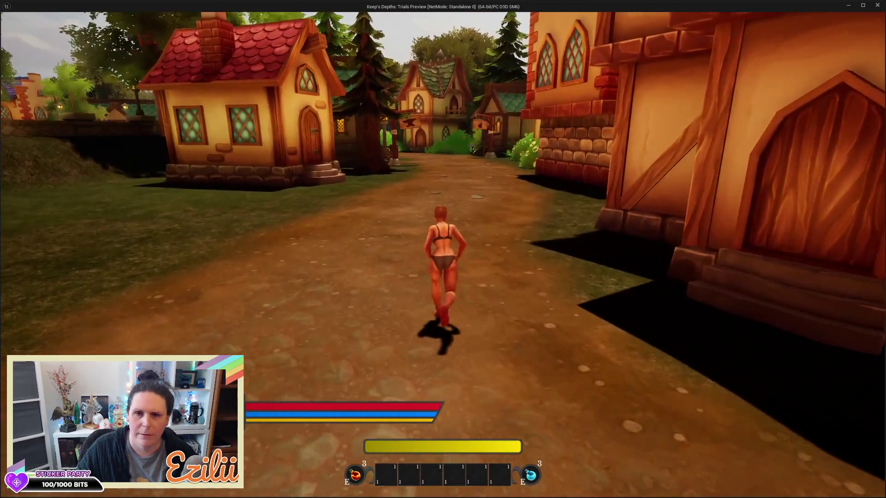
pyautogui.press('w')
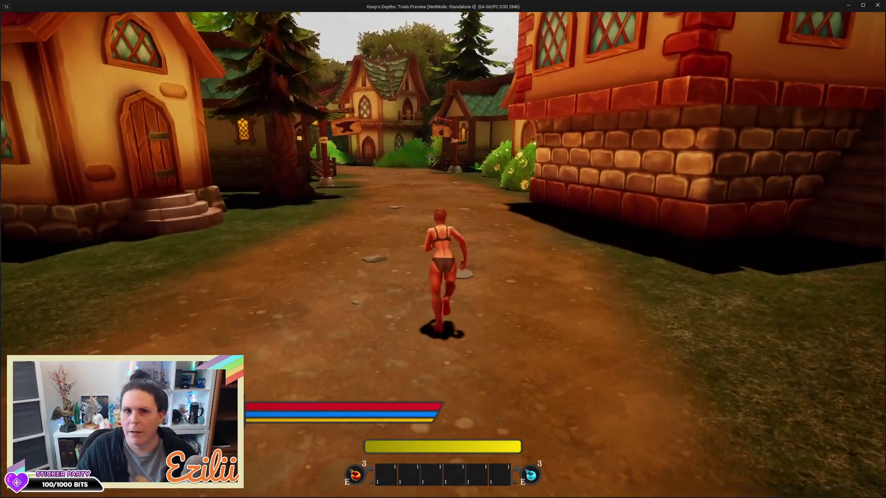
pyautogui.press('w')
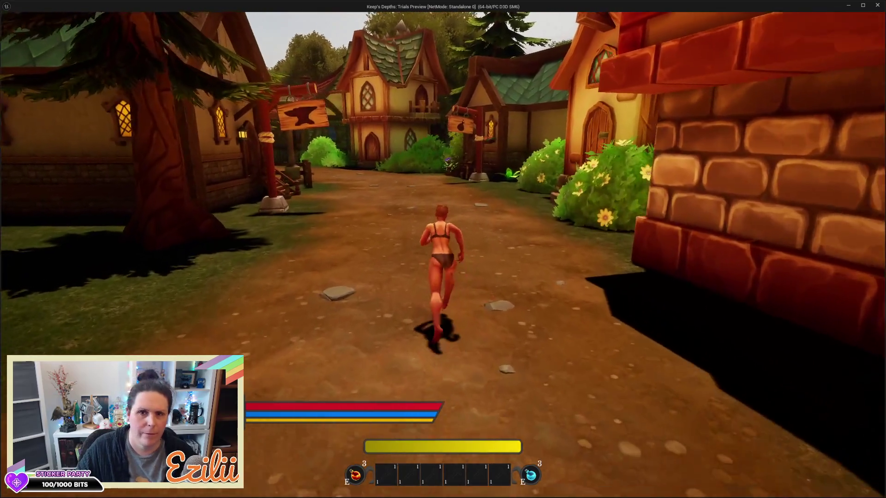
pyautogui.press('w')
pyautogui.press('w')
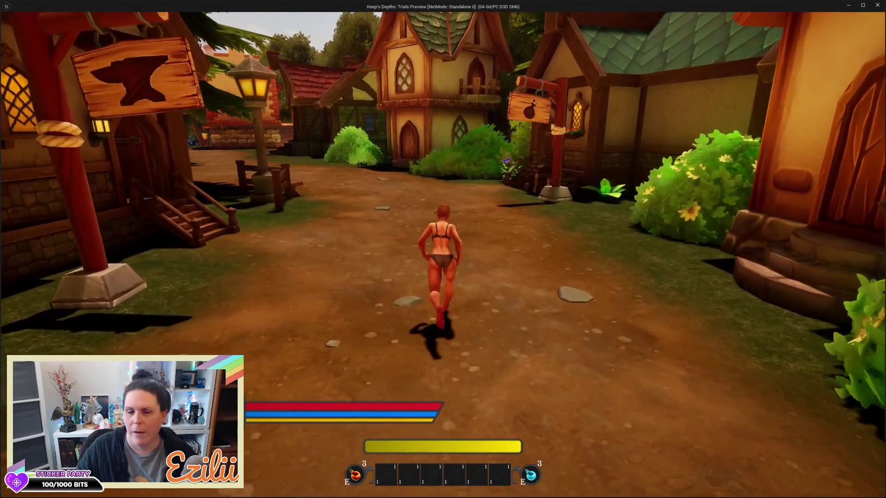
pyautogui.press('w')
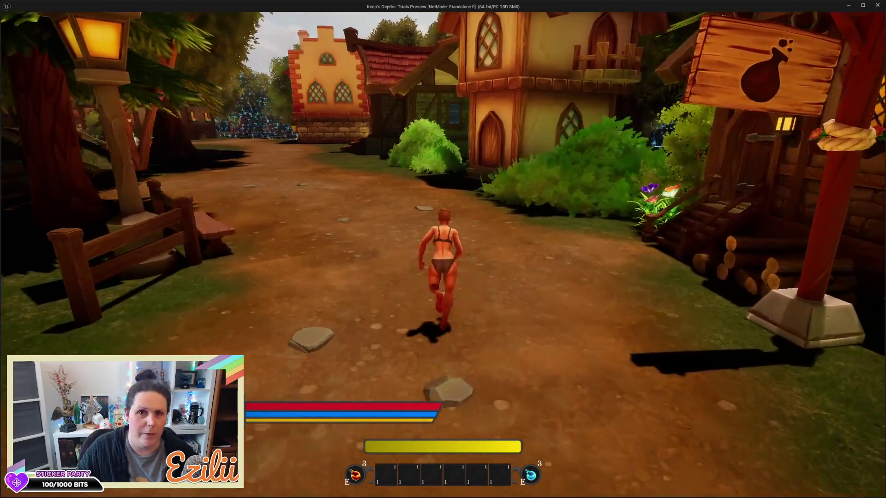
pyautogui.press('w')
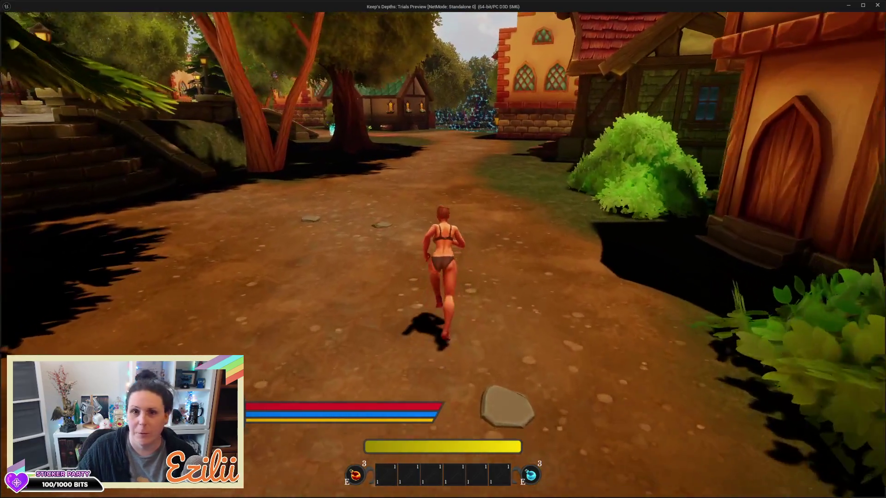
pyautogui.press('w')
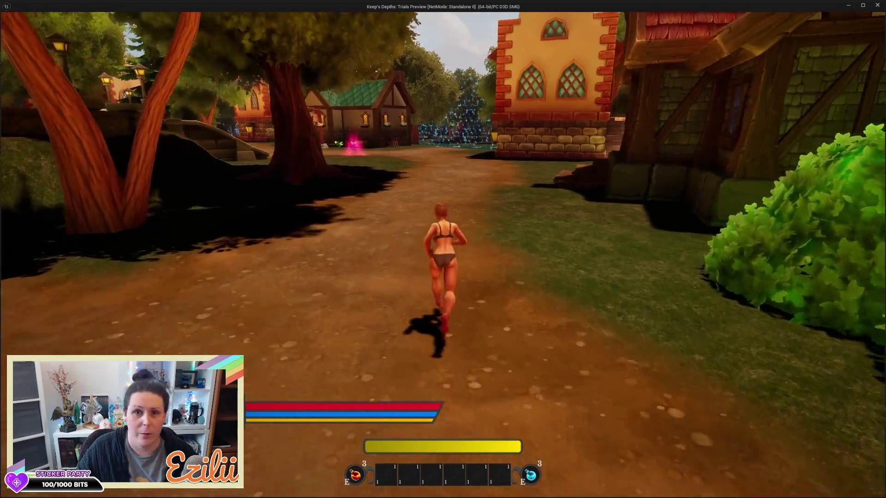
pyautogui.press('w')
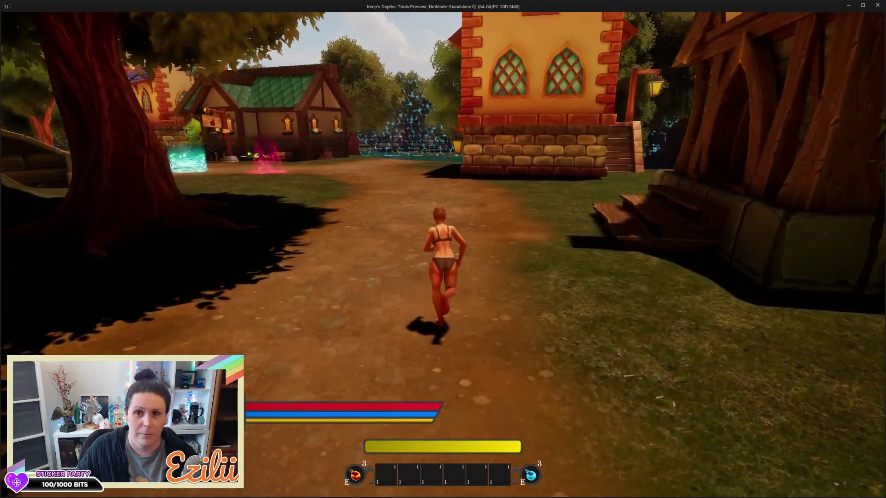
pyautogui.press('w')
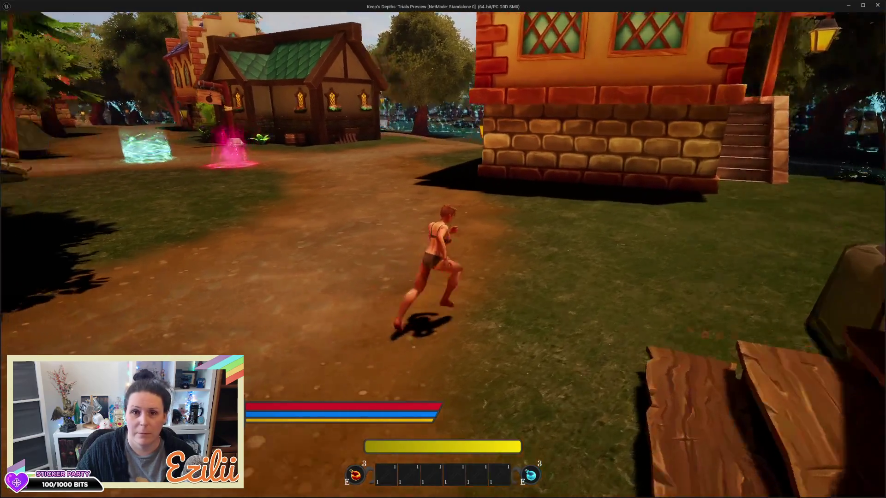
pyautogui.press('w')
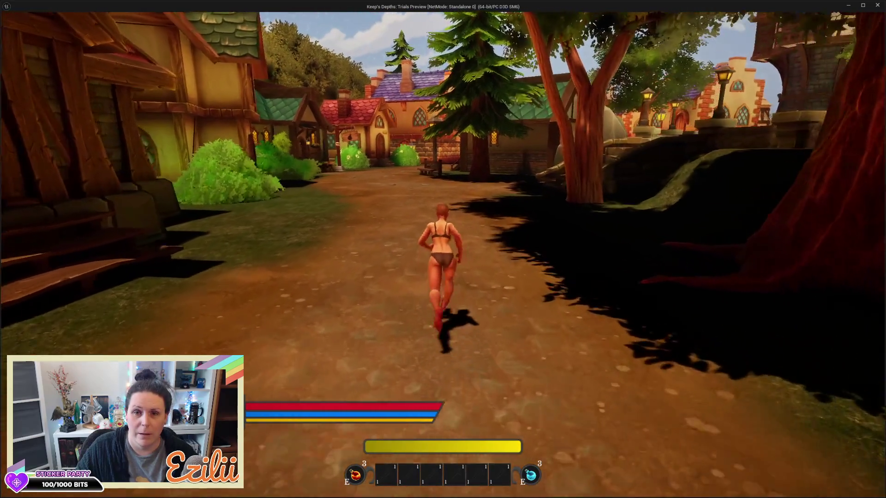
pyautogui.press('w')
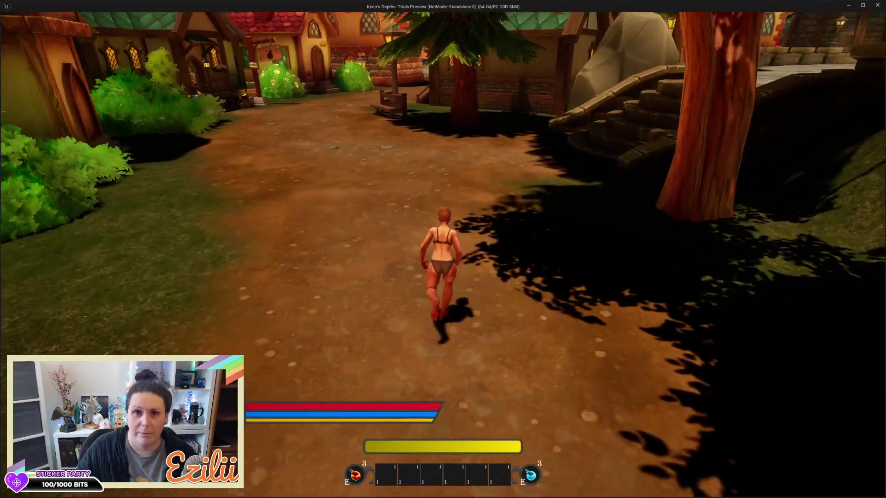
pyautogui.press('w')
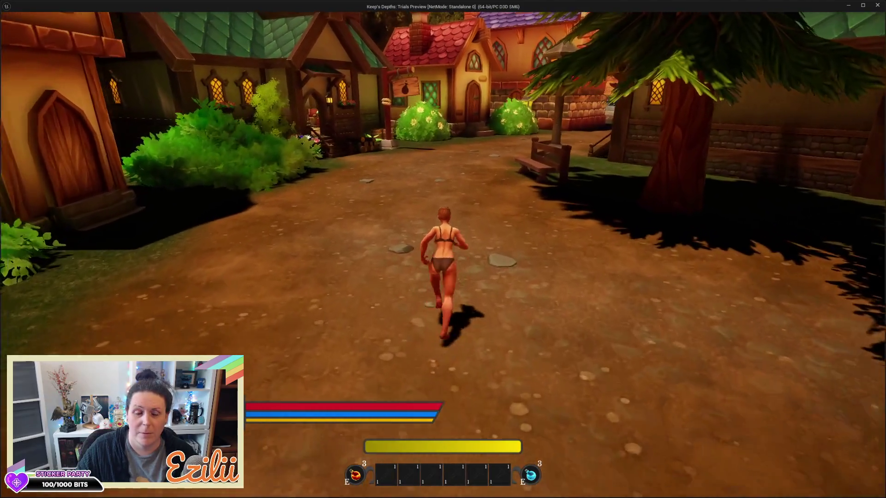
pyautogui.press('w')
pyautogui.press('w')
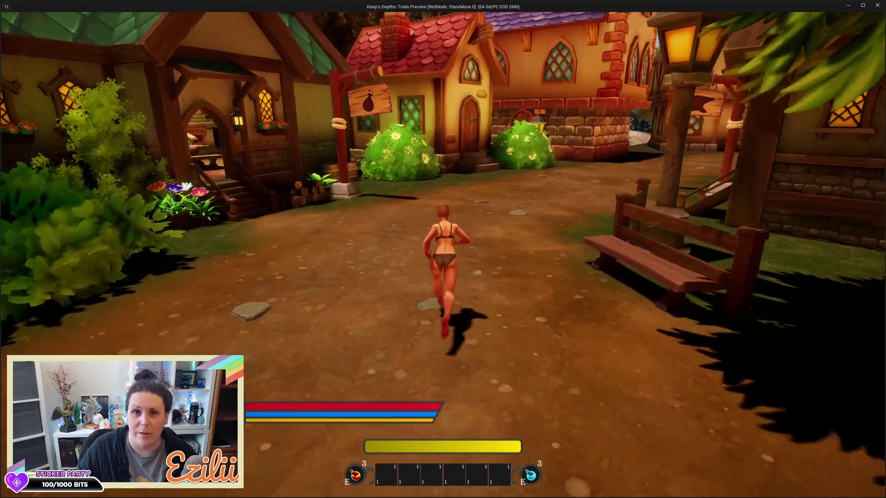
pyautogui.press('w')
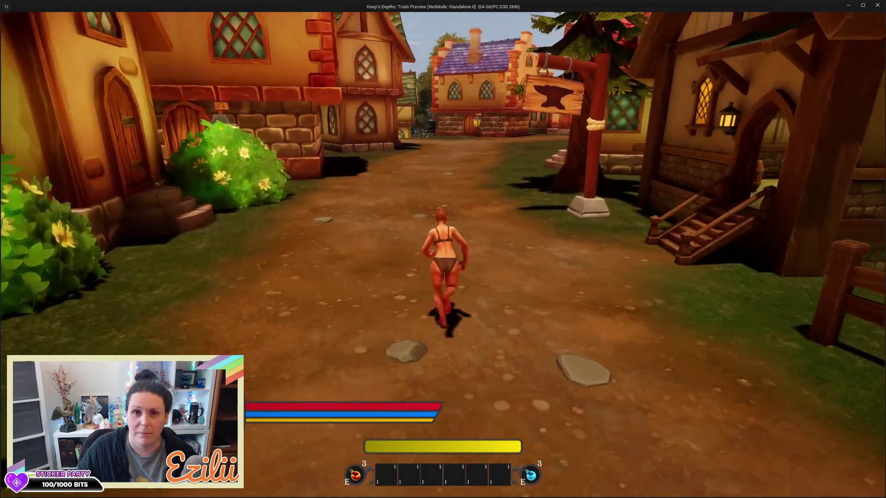
pyautogui.press('w')
pyautogui.press('w')
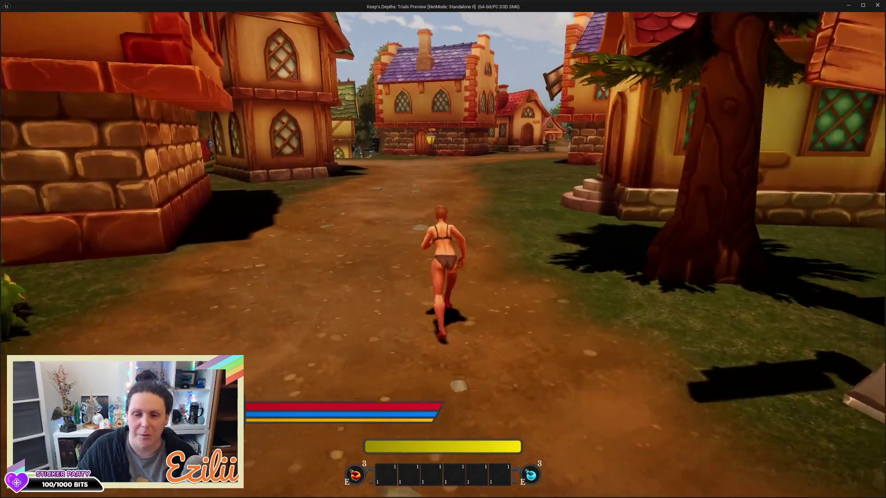
pyautogui.press('w')
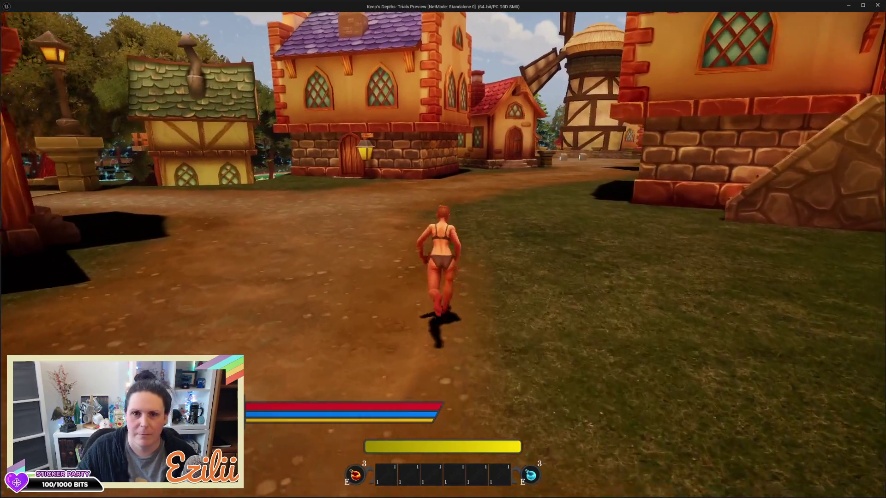
pyautogui.press('w')
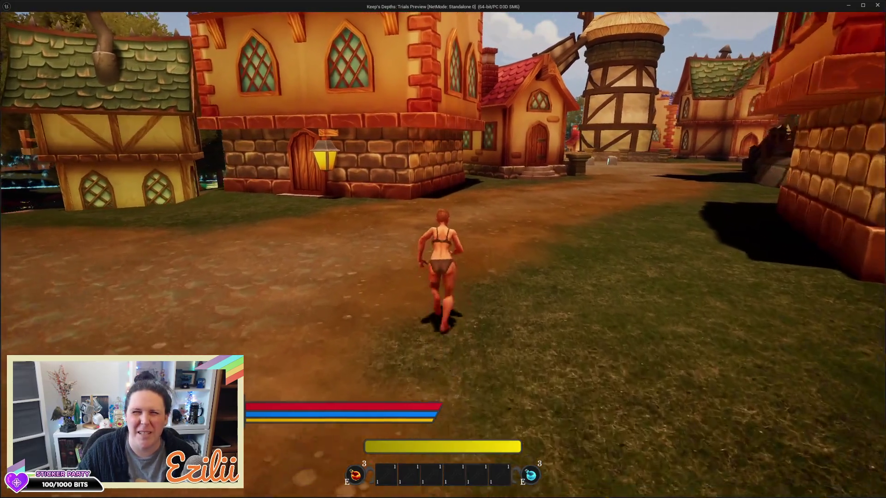
pyautogui.press('w')
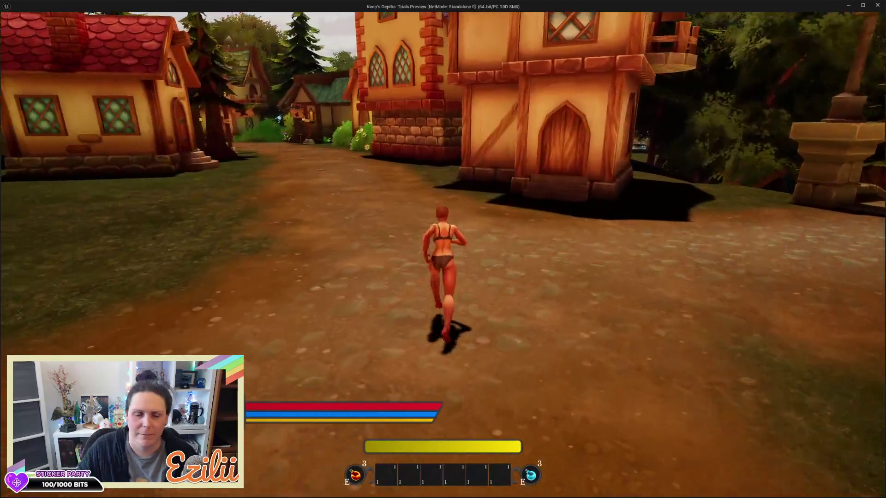
pyautogui.press('w')
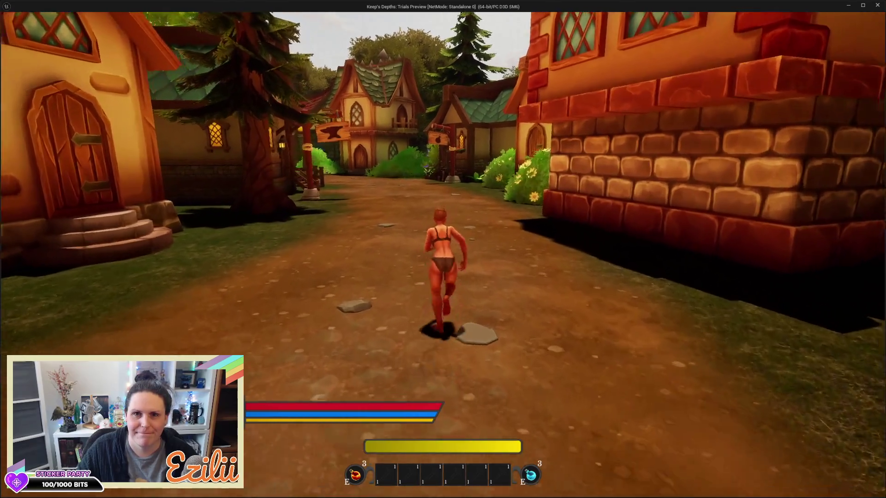
pyautogui.press('w')
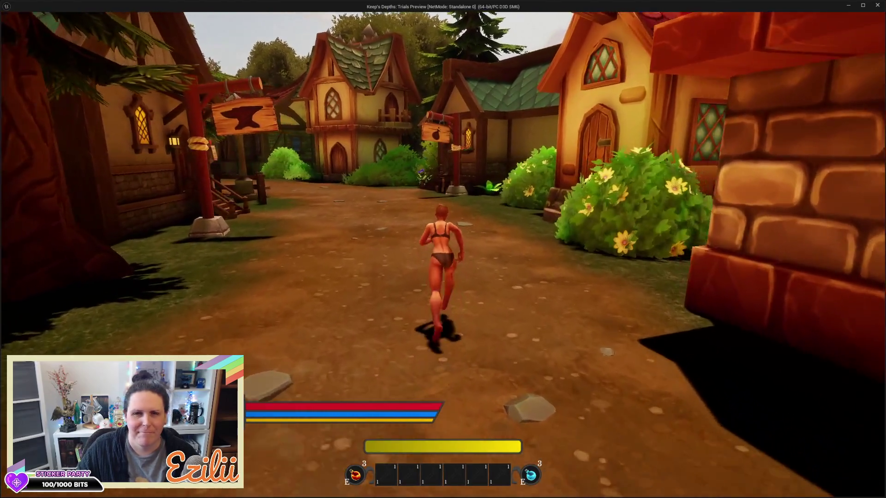
pyautogui.press('w')
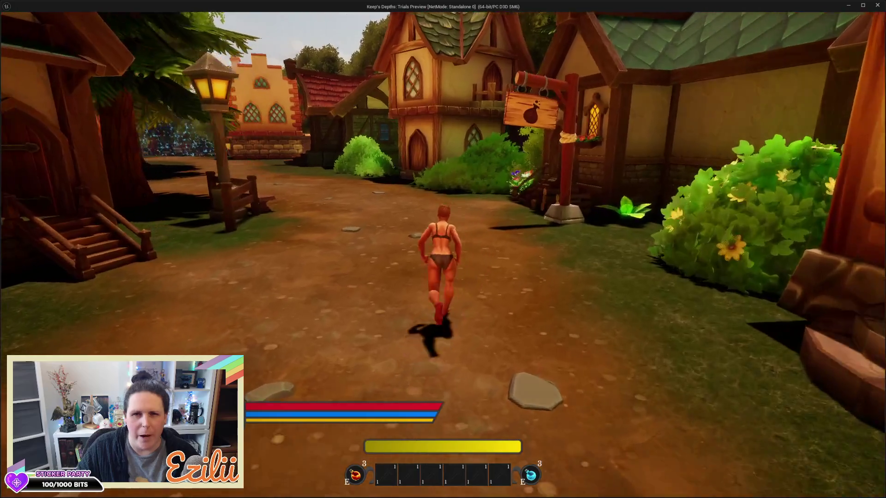
pyautogui.press('w')
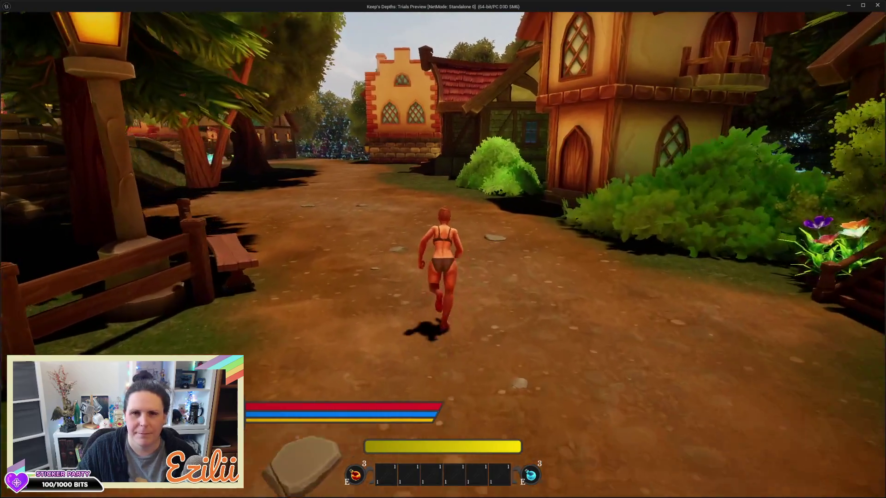
pyautogui.press('w')
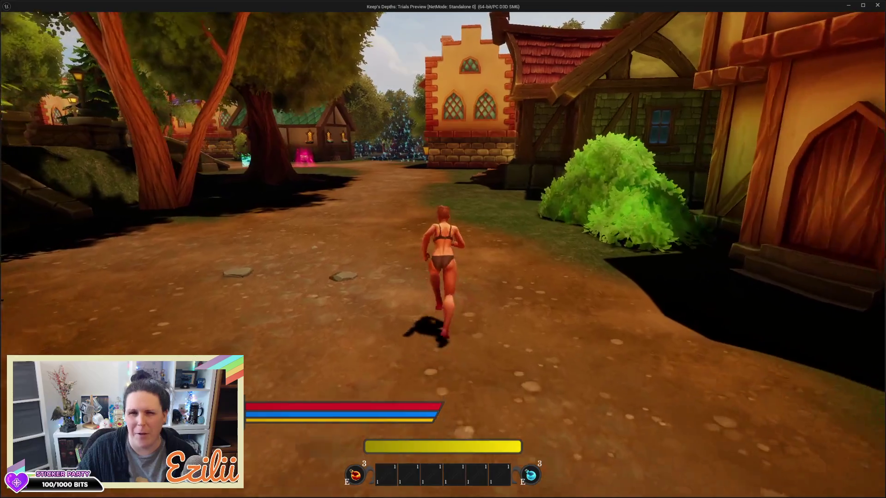
pyautogui.press('w')
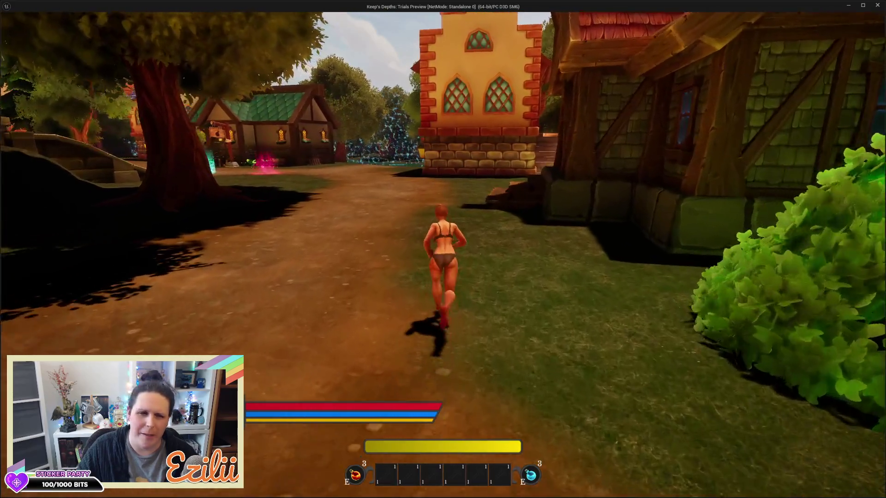
pyautogui.press('w')
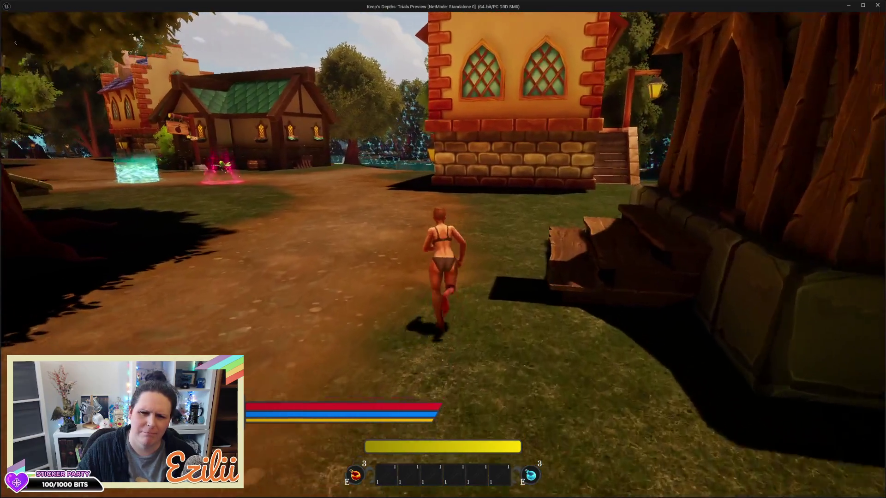
pyautogui.press('w')
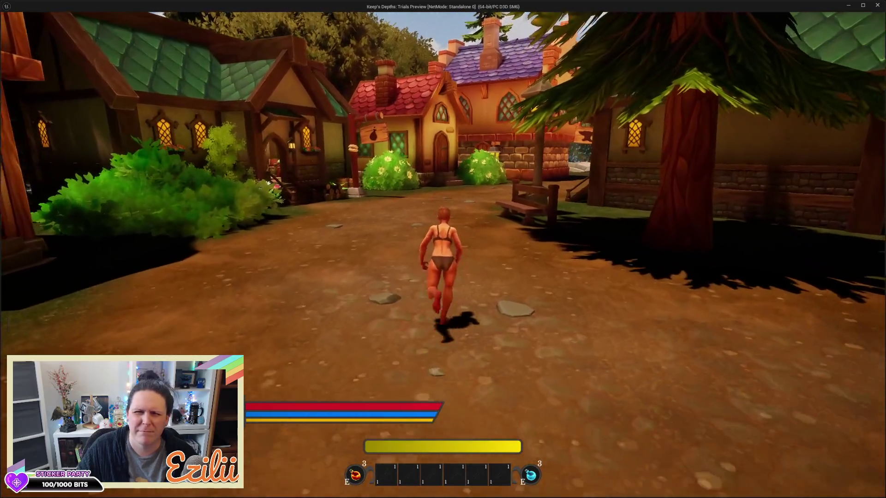
pyautogui.press('w')
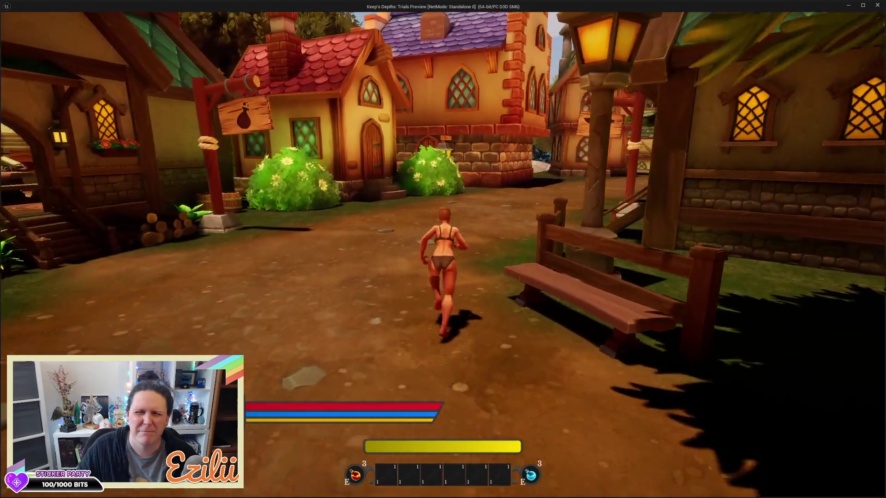
pyautogui.press('w')
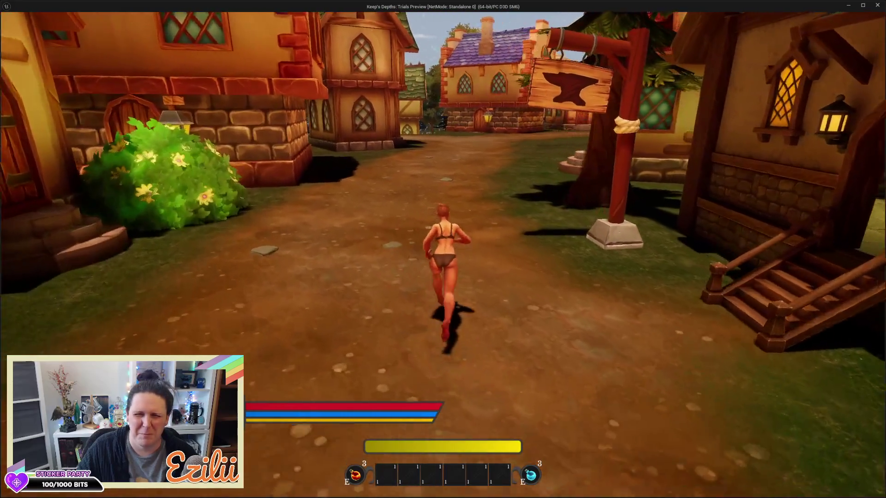
pyautogui.press('w')
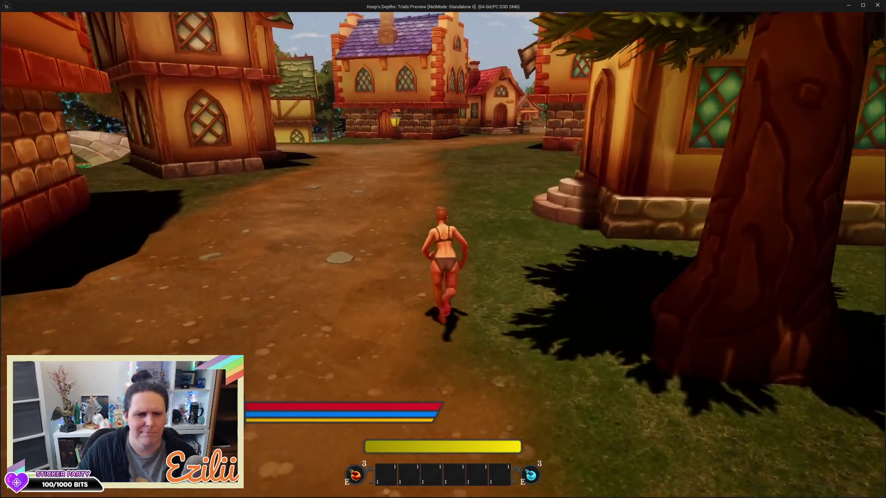
pyautogui.press('w')
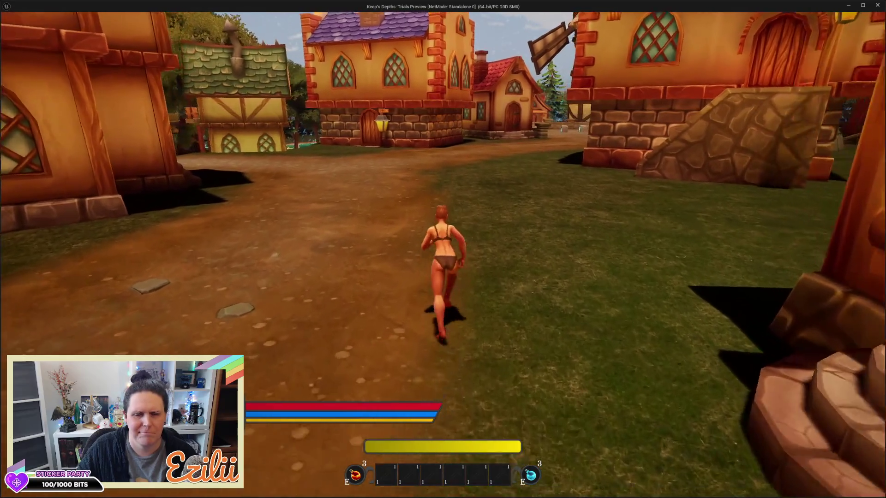
pyautogui.press('w')
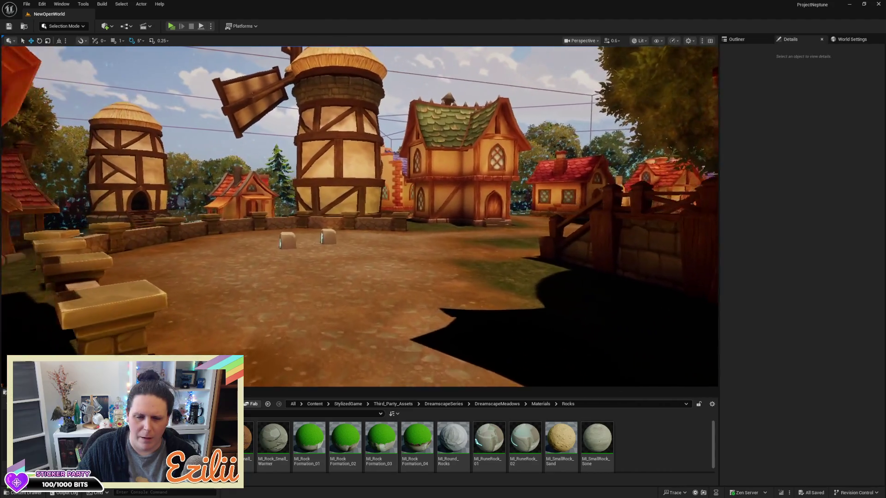
pyautogui.press('w')
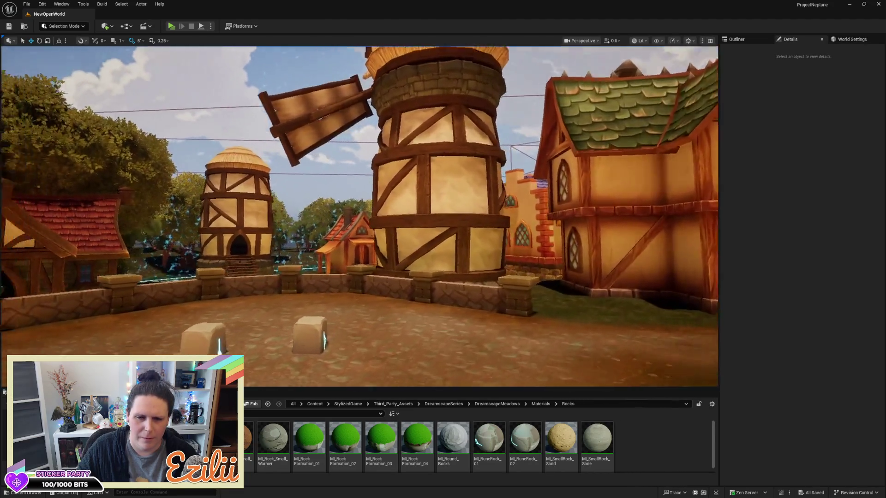
pyautogui.press('w')
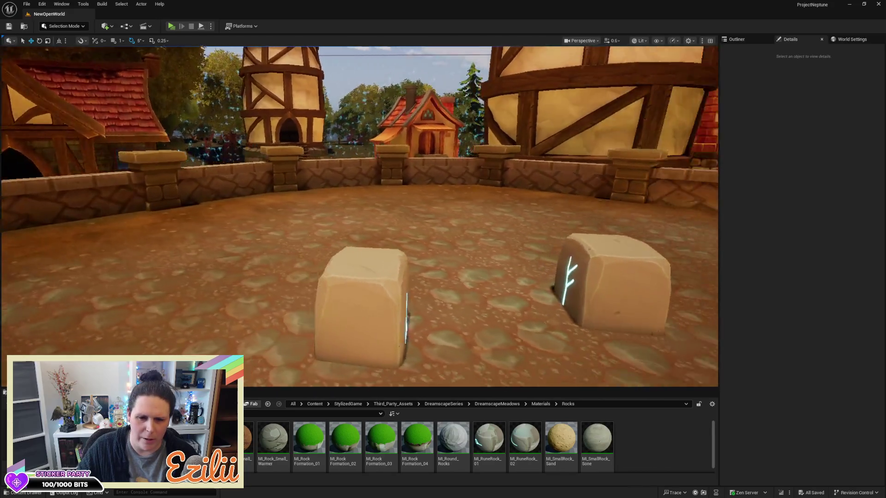
pyautogui.press('s')
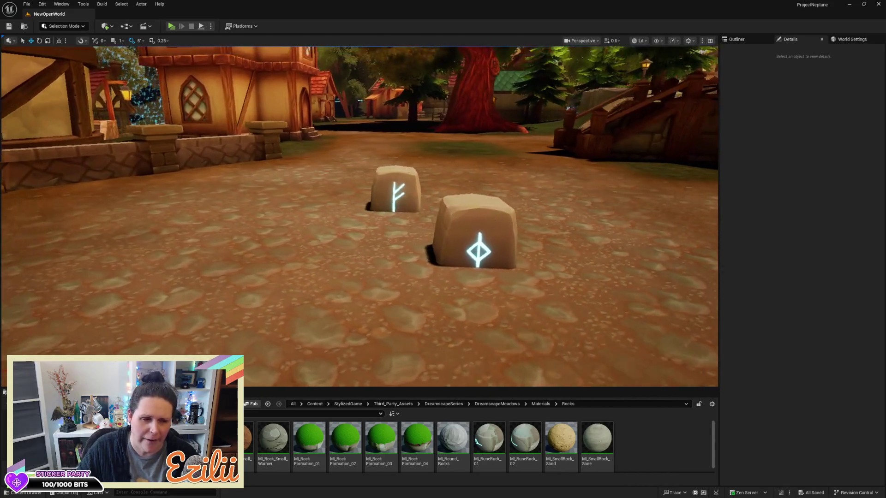
pyautogui.press('a')
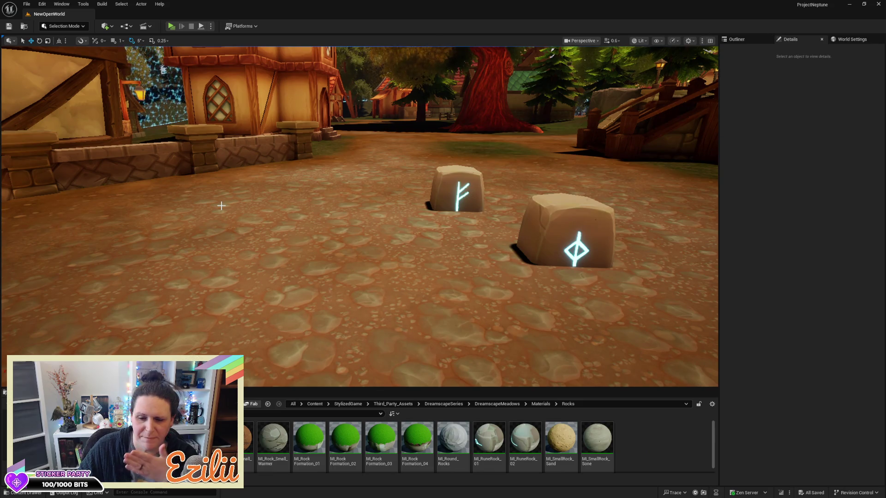
# Step: Raise SM_RuneRock_02 from the ground and scale it up to about 1.7
pyautogui.click(459, 178)
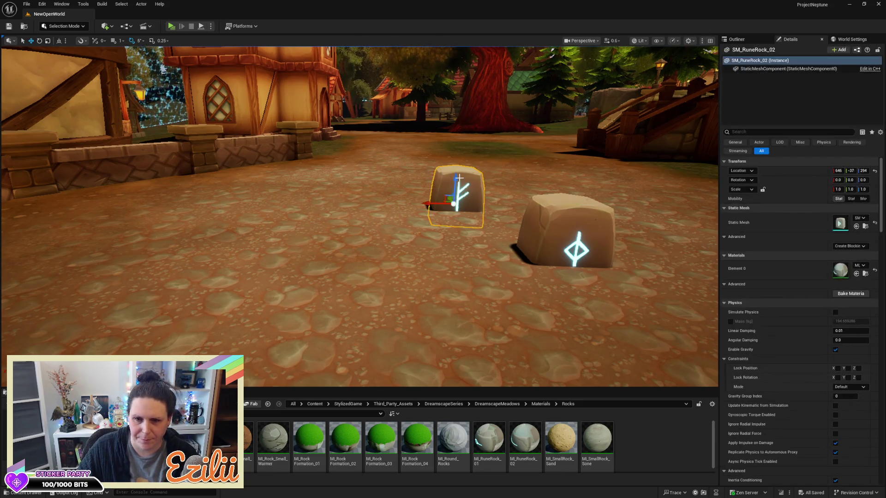
pyautogui.moveTo(459, 178); pyautogui.dragTo(460, 161)
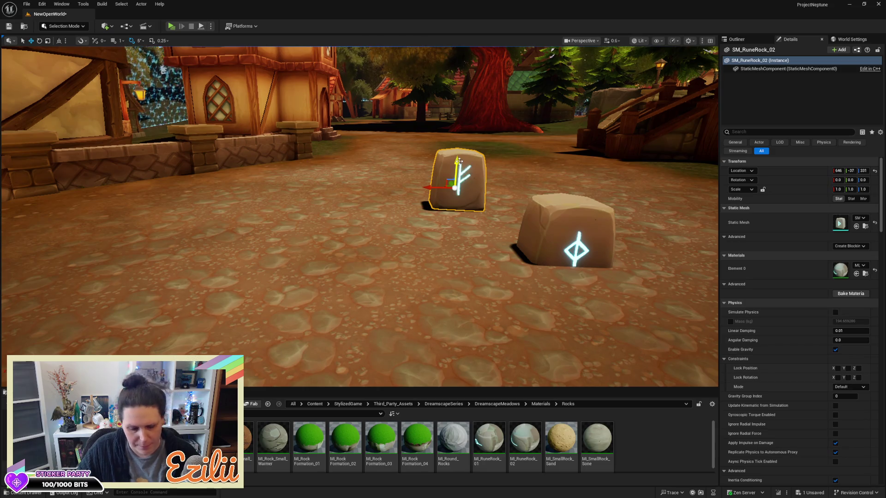
pyautogui.moveTo(451, 192); pyautogui.dragTo(445, 192)
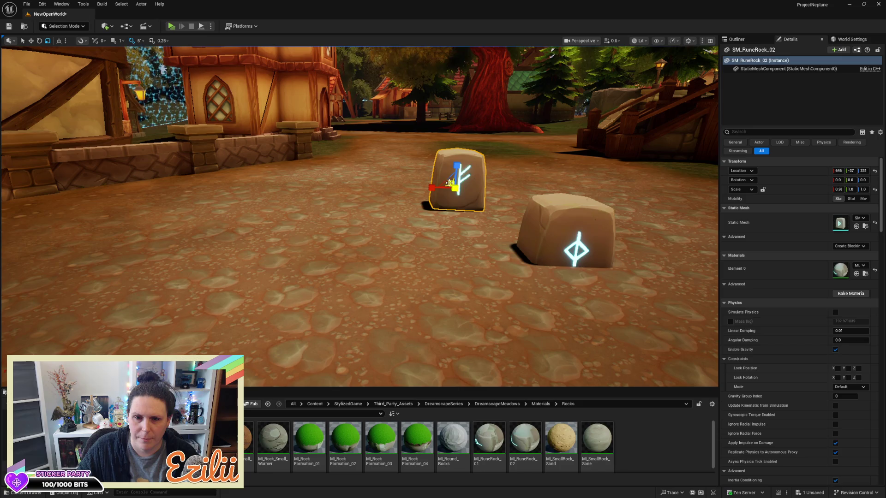
pyautogui.moveTo(455, 186)
pyautogui.mouseDown()
pyautogui.moveTo(457, 161)
pyautogui.moveTo(457, 231)
pyautogui.moveTo(466, 244)
pyautogui.moveTo(457, 212)
pyautogui.mouseUp()
pyautogui.moveTo(259, 245); pyautogui.dragTo(259, 244)
# Step: Lift the rune stone to Z 381 and rotate it 45° so its rune faces forward
pyautogui.press('w')
pyautogui.press('f')
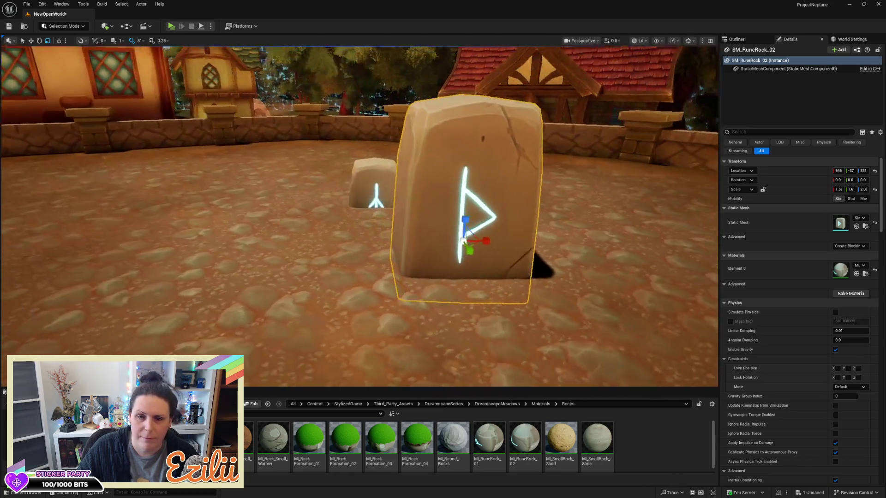
pyautogui.moveTo(409, 240)
pyautogui.mouseDown()
pyautogui.moveTo(408, 201)
pyautogui.moveTo(400, 218)
pyautogui.moveTo(322, 220)
pyautogui.moveTo(350, 209)
pyautogui.moveTo(348, 198)
pyautogui.moveTo(432, 216)
pyautogui.mouseUp()
pyautogui.press('f')
pyautogui.press('e')
pyautogui.press('w')
# Step: Nudge the tall stone sideways, then scale the diamond-rune stone SM_RuneRock_01 up to 2.1
pyautogui.moveTo(524, 266)
pyautogui.mouseDown()
pyautogui.moveTo(383, 275)
pyautogui.moveTo(349, 225)
pyautogui.mouseUp()
pyautogui.moveTo(230, 190); pyautogui.dragTo(286, 191)
pyautogui.click(399, 155)
pyautogui.moveTo(423, 196)
pyautogui.mouseDown()
pyautogui.moveTo(433, 176)
pyautogui.moveTo(423, 197)
pyautogui.mouseUp()
pyautogui.press('r')
pyautogui.moveTo(301, 189); pyautogui.dragTo(304, 191)
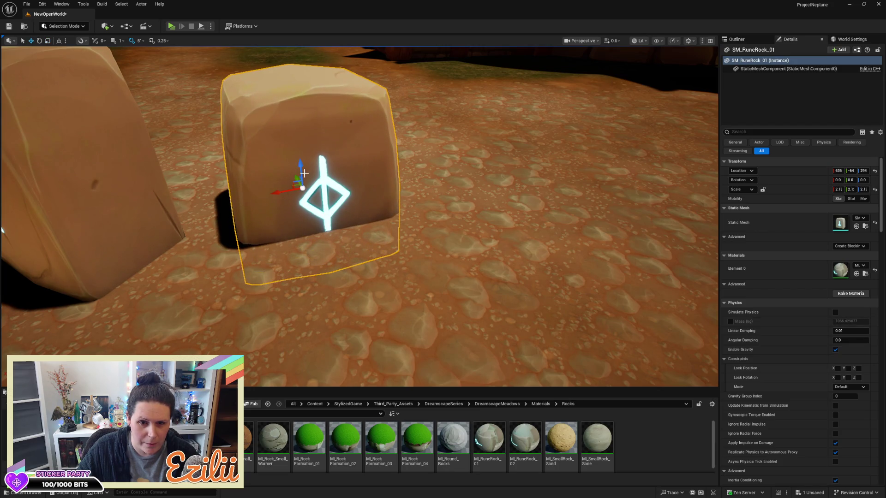
# Step: Raise SM_RuneRock_01, narrow its width to 1.7, and shift it back and left beside the other stone
pyautogui.press('w')
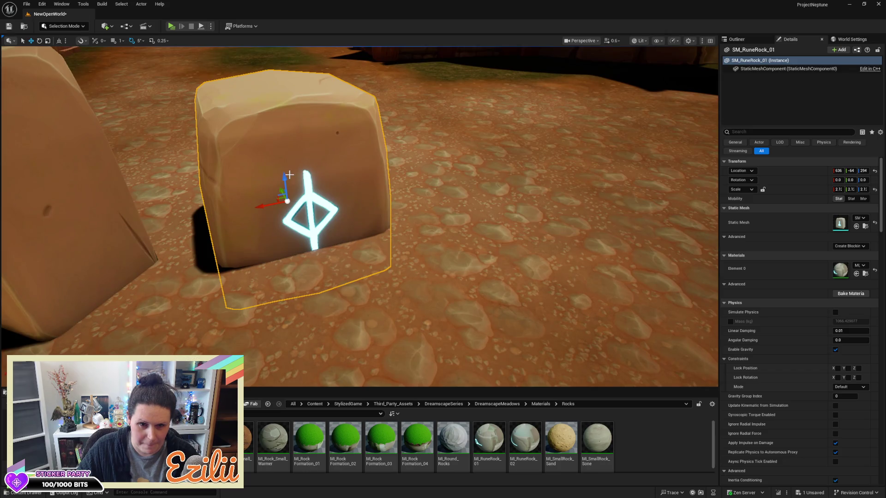
pyautogui.moveTo(284, 179)
pyautogui.mouseDown()
pyautogui.moveTo(288, 127)
pyautogui.moveTo(196, 132)
pyautogui.moveTo(193, 167)
pyautogui.moveTo(348, 140)
pyautogui.mouseUp()
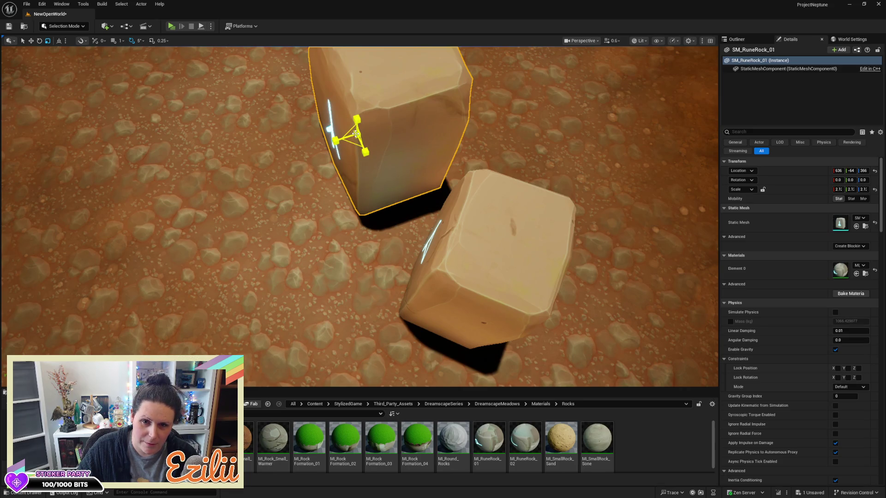
pyautogui.moveTo(354, 135)
pyautogui.mouseDown()
pyautogui.moveTo(341, 143)
pyautogui.moveTo(348, 138)
pyautogui.moveTo(388, 194)
pyautogui.moveTo(438, 245)
pyautogui.moveTo(482, 270)
pyautogui.mouseUp()
pyautogui.moveTo(450, 301)
pyautogui.mouseDown()
pyautogui.moveTo(430, 258)
pyautogui.moveTo(402, 234)
pyautogui.moveTo(398, 243)
pyautogui.mouseUp()
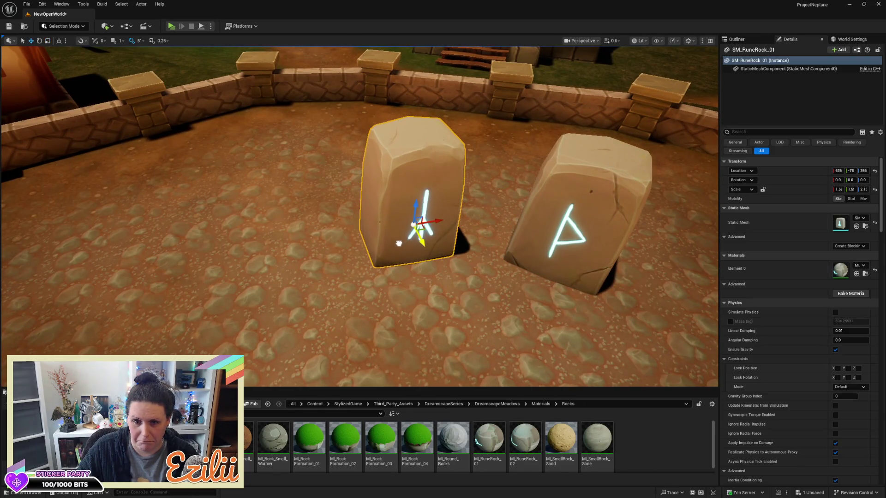
pyautogui.moveTo(441, 222); pyautogui.dragTo(428, 223)
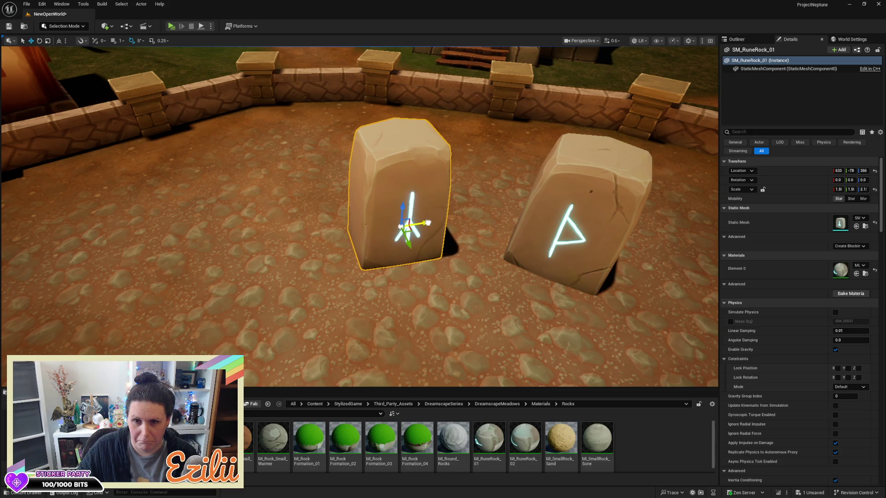
pyautogui.keyDown('ctrl'); pyautogui.click(540, 222); pyautogui.keyUp('ctrl')
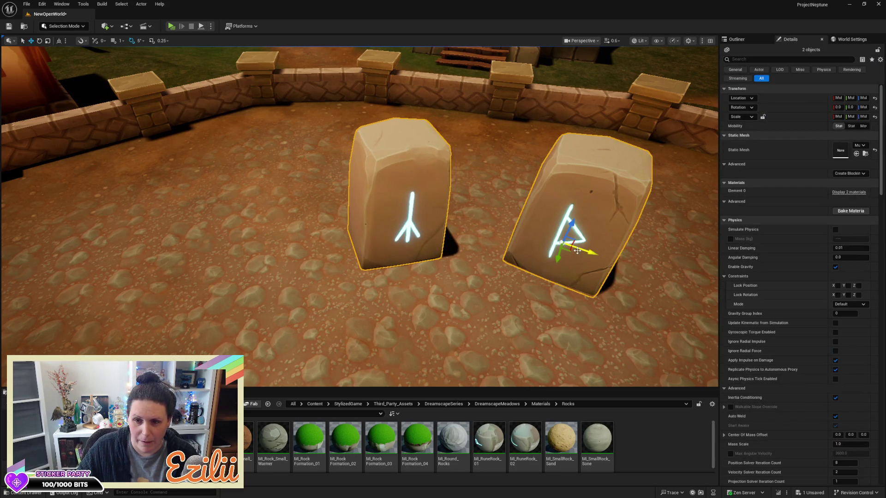
# Step: Lift both rune stones together and view them from across the courtyard
pyautogui.moveTo(571, 251); pyautogui.dragTo(559, 193)
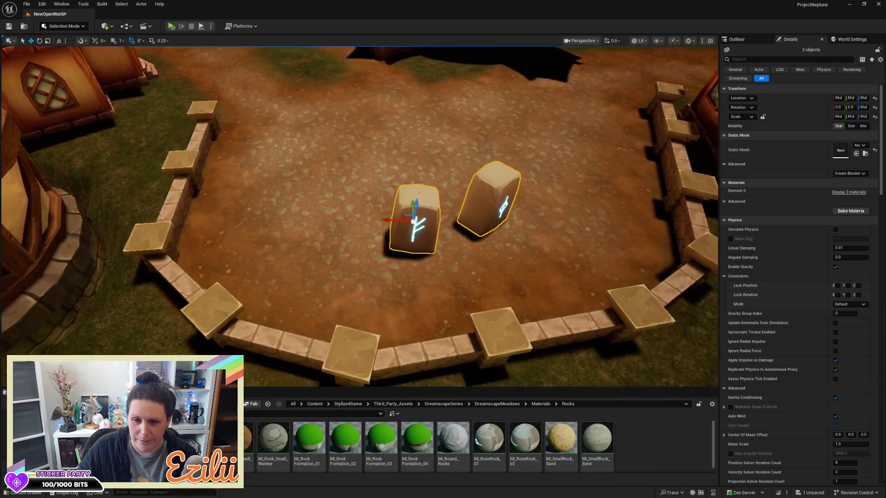
pyautogui.moveTo(494, 217); pyautogui.dragTo(494, 217)
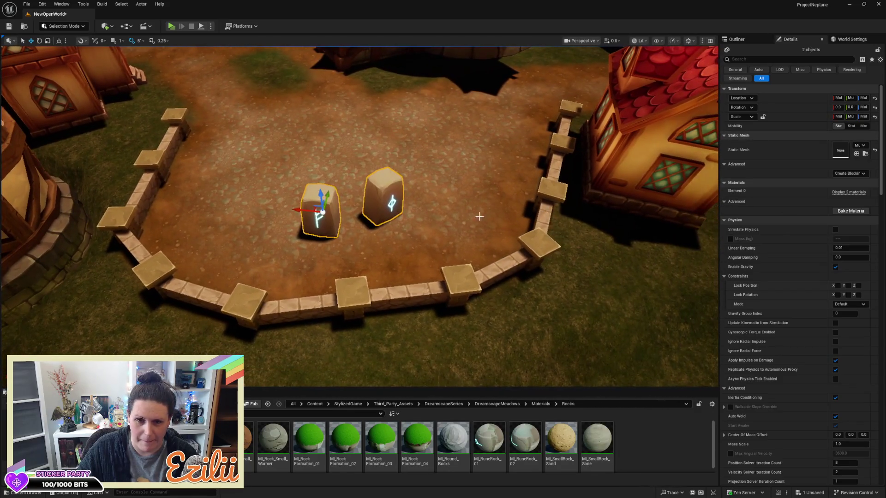
pyautogui.moveTo(360, 208); pyautogui.dragTo(360, 209)
pyautogui.moveTo(440, 255); pyautogui.dragTo(439, 254)
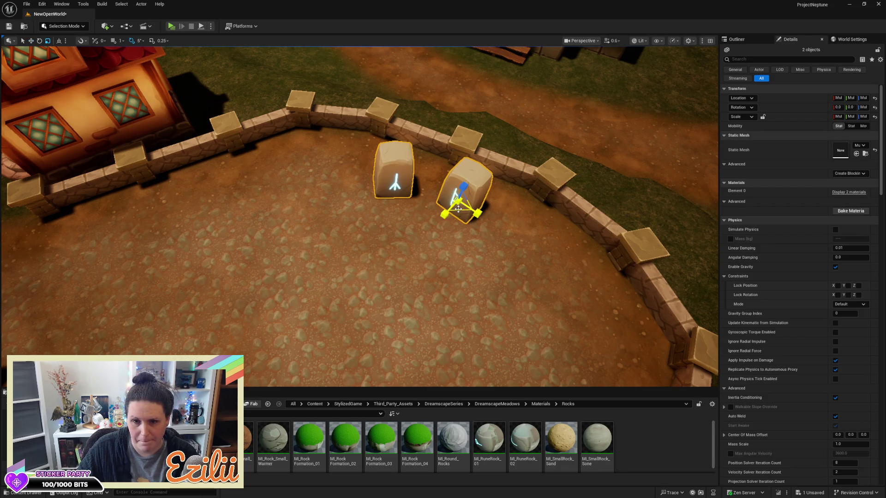
# Step: Select both rune stones and enlarge them together in front of the wall
pyautogui.click(458, 209)
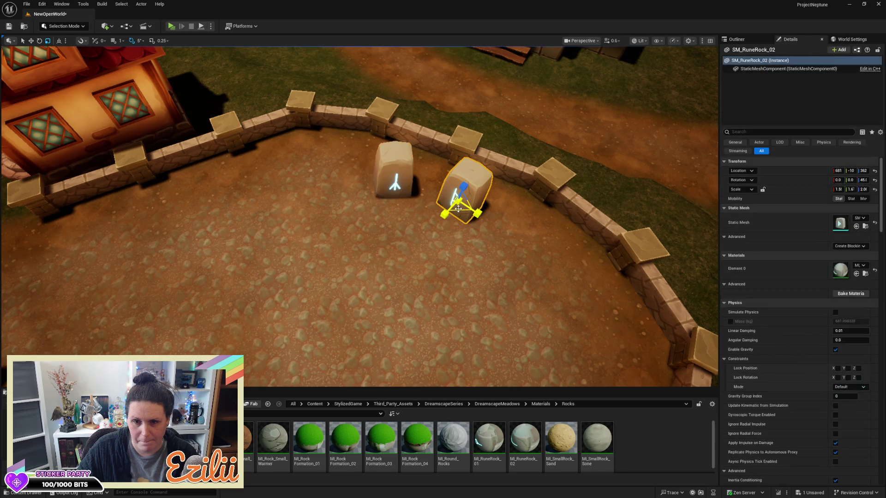
pyautogui.keyDown('ctrl'); pyautogui.click(403, 186); pyautogui.keyUp('ctrl')
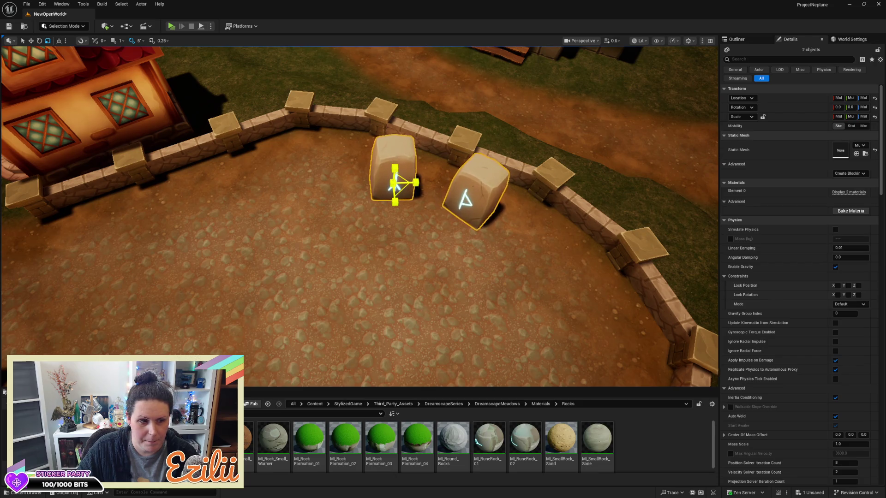
pyautogui.moveTo(395, 183); pyautogui.dragTo(399, 176)
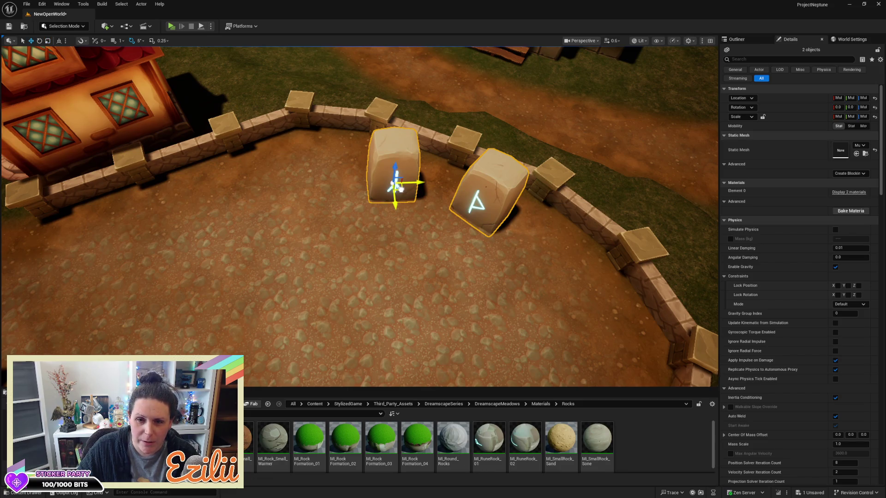
pyautogui.moveTo(406, 213)
pyautogui.mouseDown()
pyautogui.moveTo(323, 194)
pyautogui.moveTo(387, 185)
pyautogui.moveTo(379, 199)
pyautogui.moveTo(369, 143)
pyautogui.mouseUp()
pyautogui.moveTo(352, 252)
pyautogui.mouseDown()
pyautogui.moveTo(352, 231)
pyautogui.moveTo(352, 252)
pyautogui.mouseUp()
pyautogui.moveTo(329, 197)
pyautogui.mouseDown()
pyautogui.moveTo(329, 226)
pyautogui.moveTo(329, 197)
pyautogui.mouseUp()
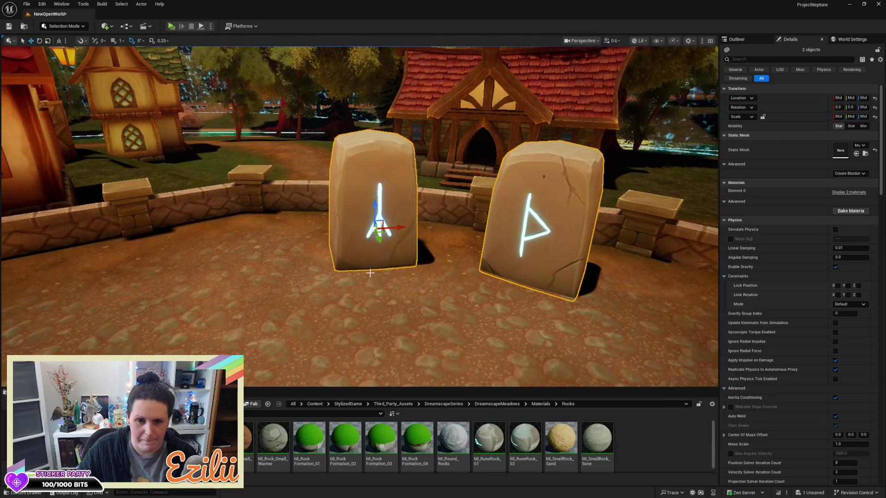
# Step: Duplicate the left rune stone and move the copy right into the row
pyautogui.click(395, 230)
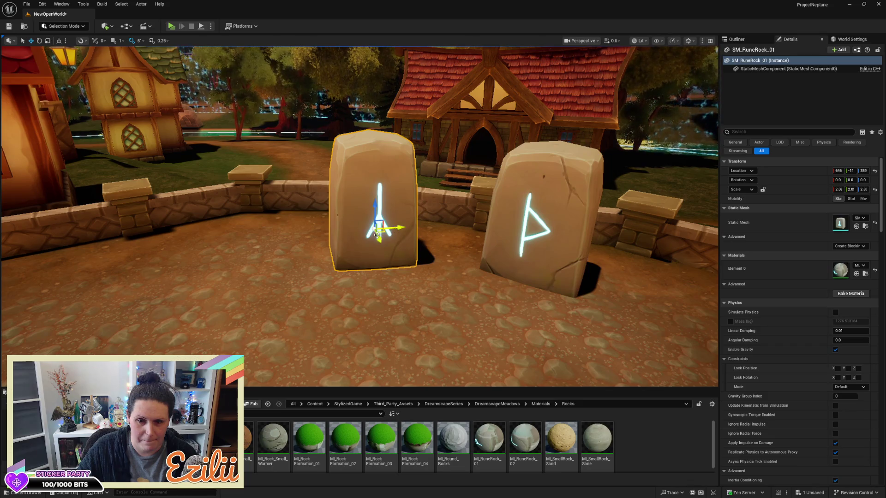
pyautogui.moveTo(381, 232)
pyautogui.mouseDown()
pyautogui.moveTo(604, 330)
pyautogui.moveTo(585, 302)
pyautogui.moveTo(560, 309)
pyautogui.mouseUp()
pyautogui.press('e')
pyautogui.press('w')
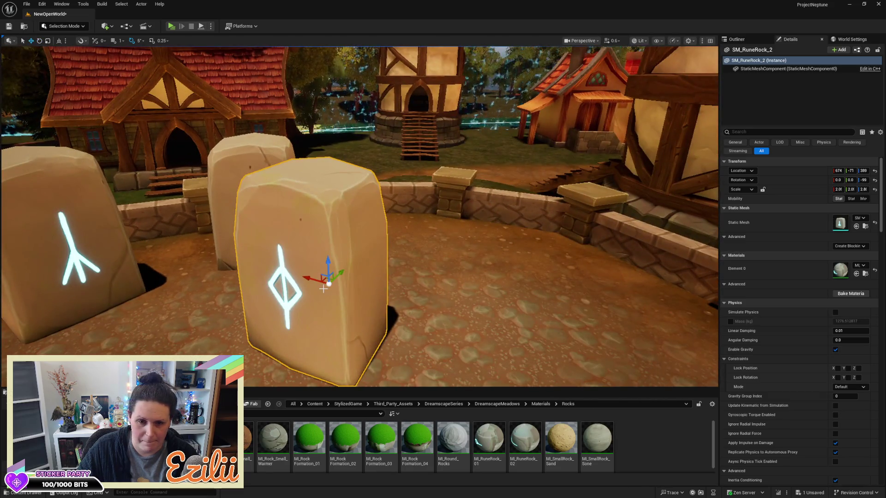
pyautogui.moveTo(329, 283)
pyautogui.mouseDown()
pyautogui.moveTo(395, 222)
pyautogui.moveTo(416, 221)
pyautogui.mouseUp()
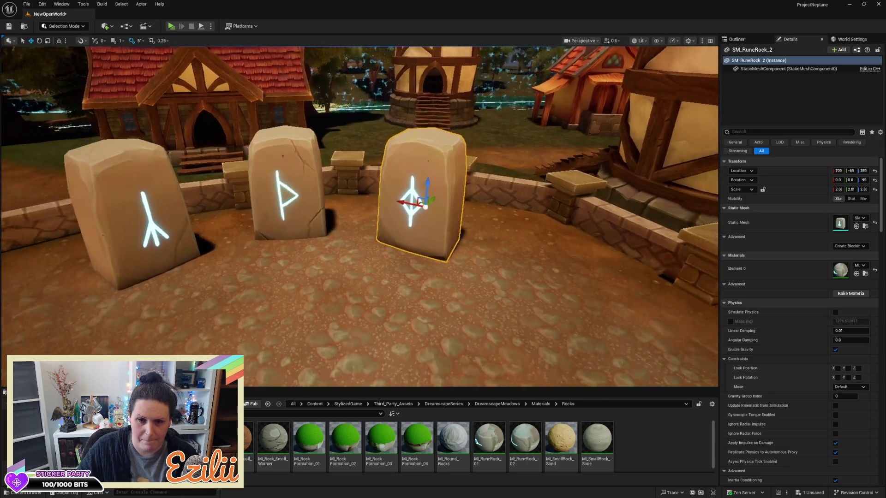
# Step: Copy the middle rune stone to the left, rotate it rune-forward, and show the Content folder
pyautogui.click(401, 197)
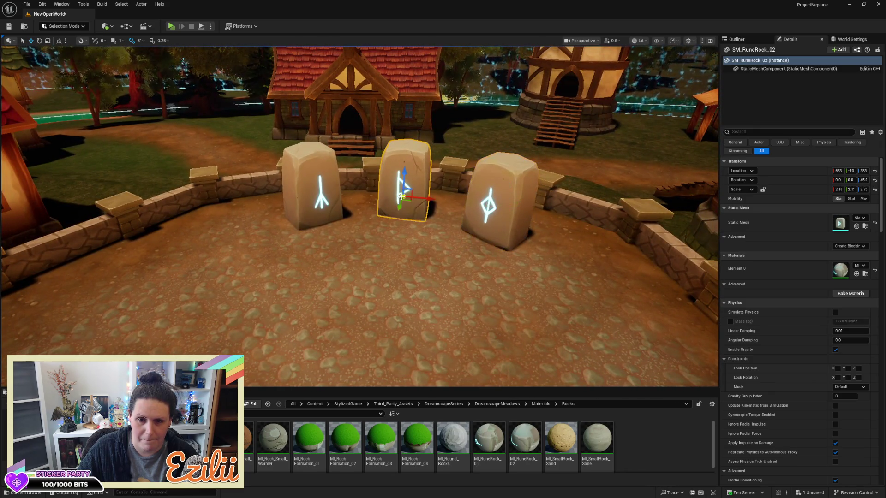
pyautogui.moveTo(412, 200)
pyautogui.mouseDown()
pyautogui.moveTo(177, 251)
pyautogui.moveTo(212, 248)
pyautogui.moveTo(196, 228)
pyautogui.mouseUp()
pyautogui.press('e')
pyautogui.press('w')
pyautogui.moveTo(359, 217); pyautogui.dragTo(392, 233)
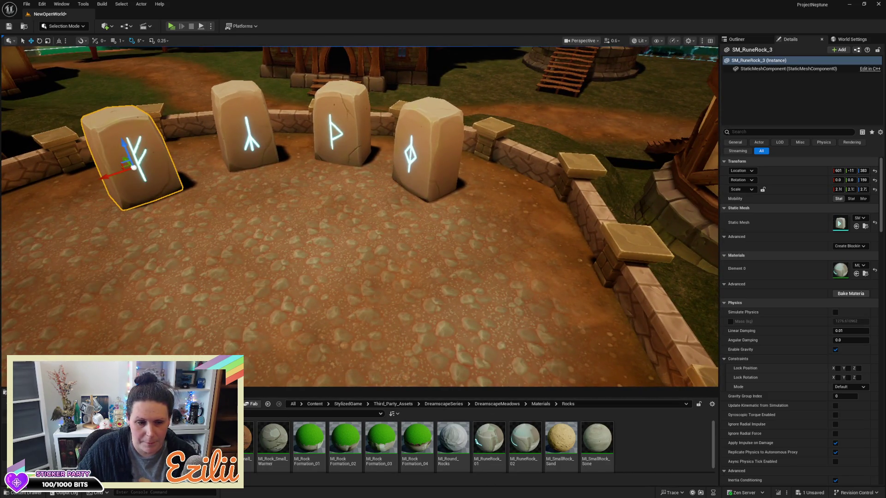
pyautogui.click(28, 413)
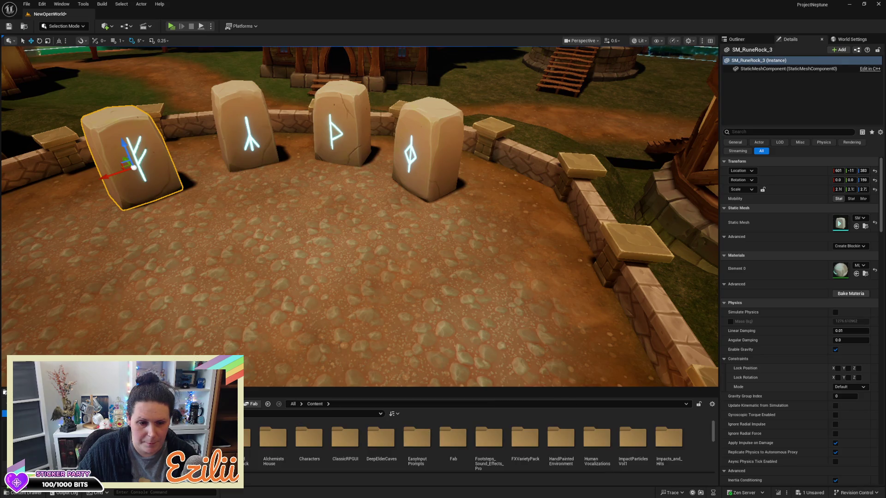
# Step: Enlarge the Content Browser and scroll down through the static mesh assets
pyautogui.scroll(-3, 369, 438)
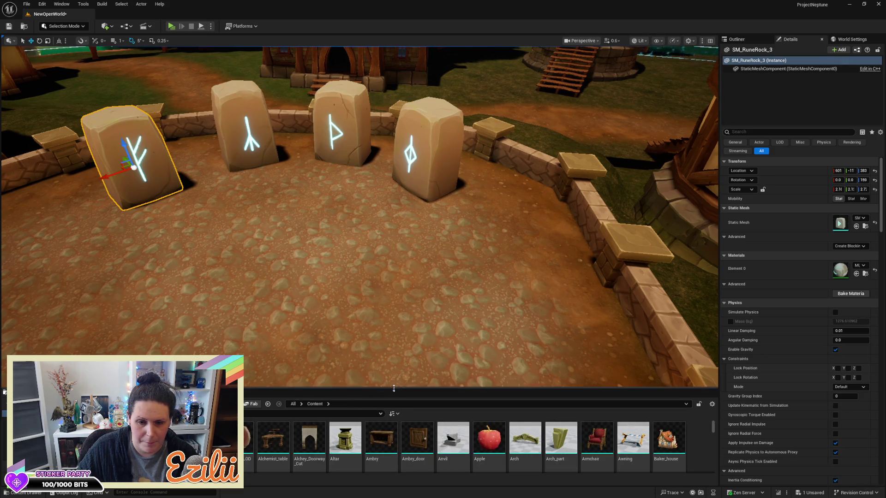
pyautogui.moveTo(394, 388)
pyautogui.mouseDown()
pyautogui.moveTo(424, 102)
pyautogui.moveTo(424, 196)
pyautogui.mouseUp()
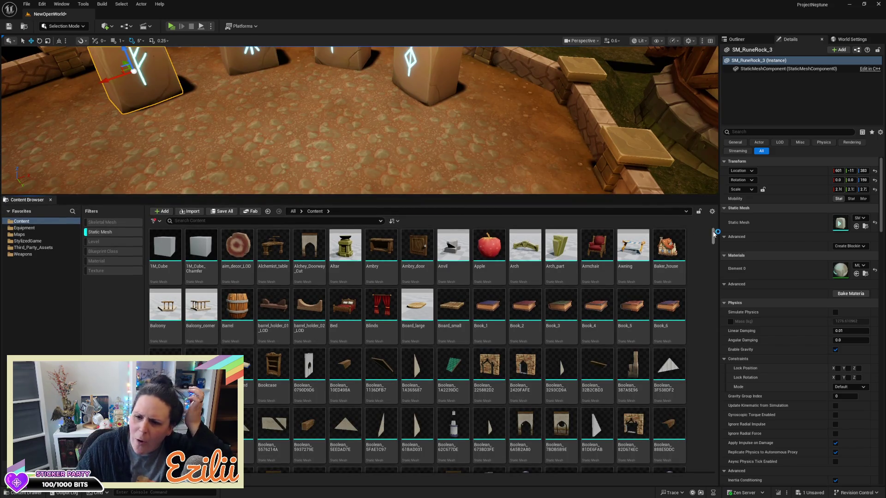
pyautogui.scroll(-8, 706, 268)
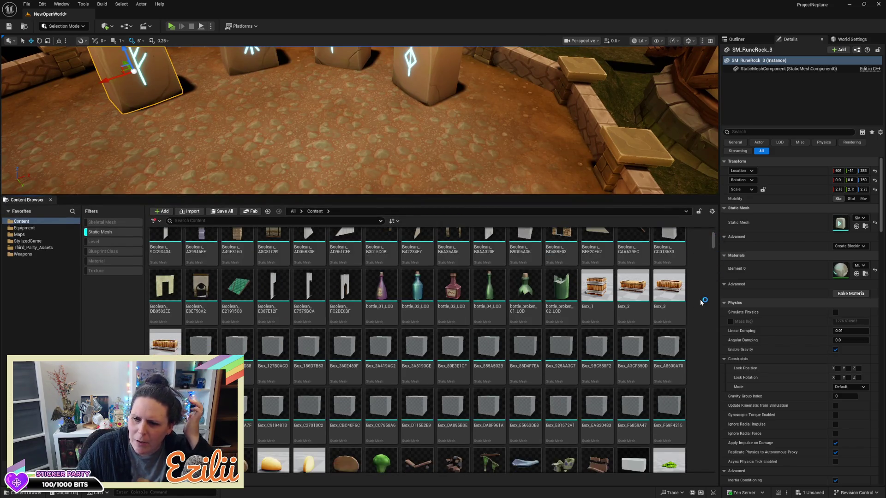
pyautogui.scroll(-5, 700, 302)
pyautogui.scroll(-4, 702, 298)
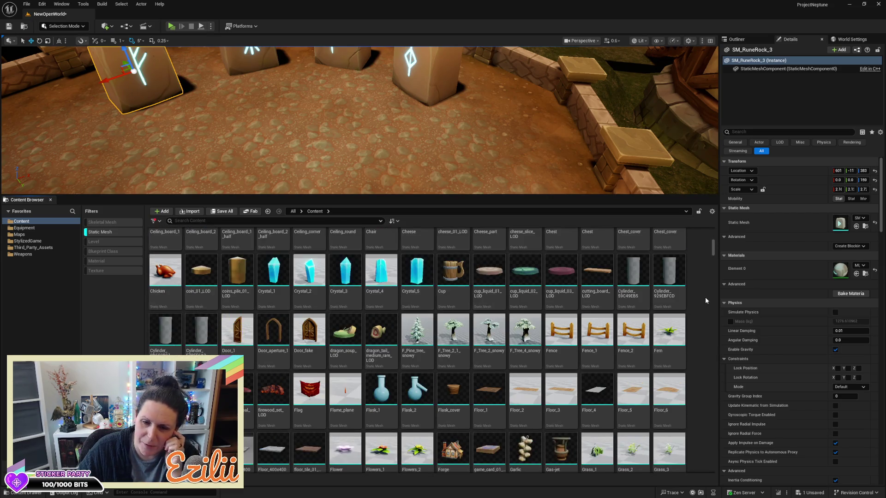
pyautogui.scroll(-5, 705, 300)
pyautogui.scroll(-4, 706, 299)
pyautogui.scroll(-4, 707, 298)
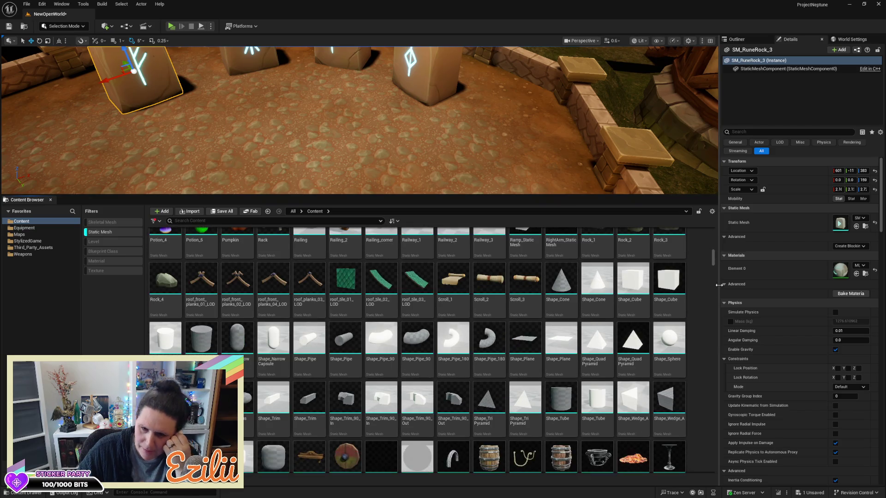
pyautogui.scroll(-1, 720, 338)
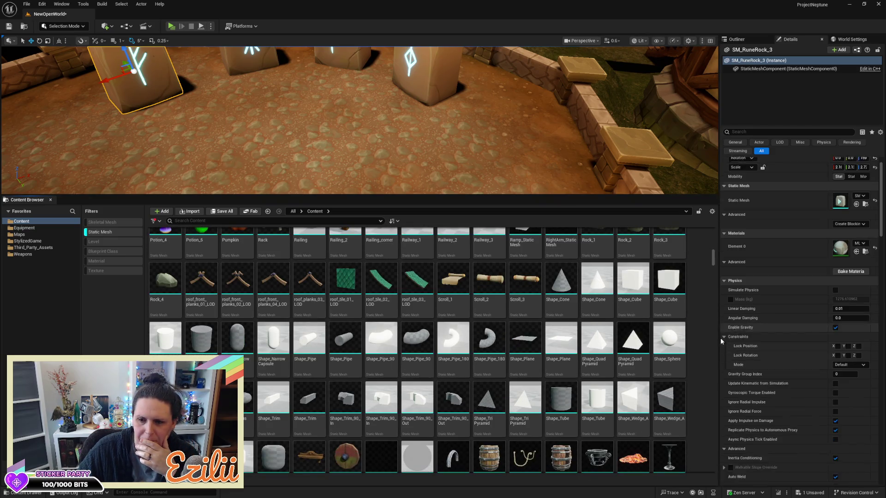
pyautogui.scroll(-1, 711, 353)
pyautogui.scroll(-4, 712, 354)
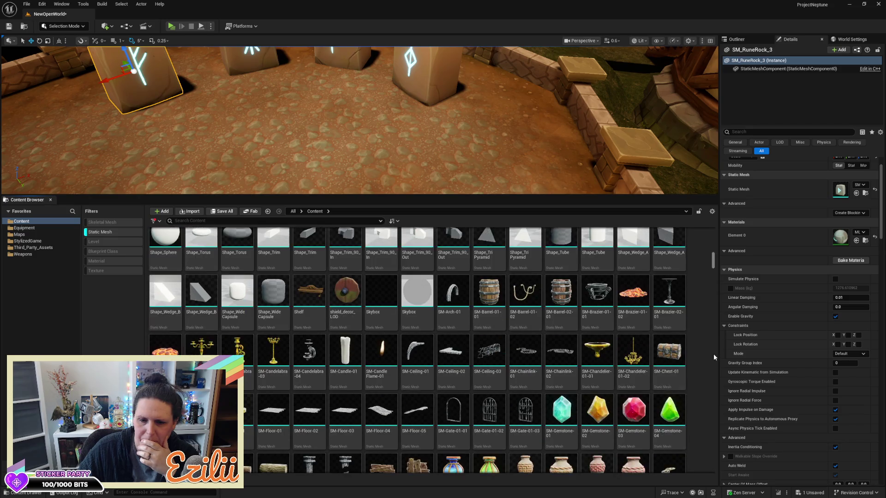
pyautogui.scroll(-3, 713, 353)
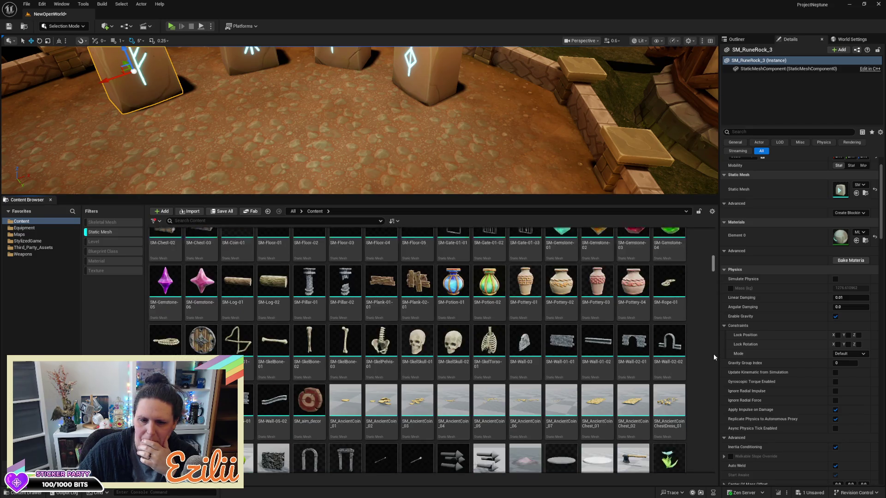
# Step: Reach the SM_Bush meshes and drop SM_Bush_Medium_01 in the courtyard centre
pyautogui.scroll(-2, 714, 353)
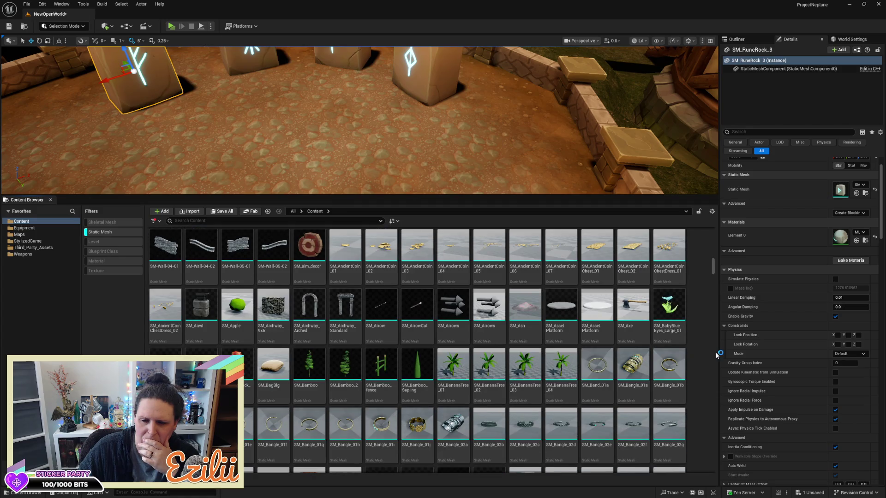
pyautogui.scroll(-4, 712, 358)
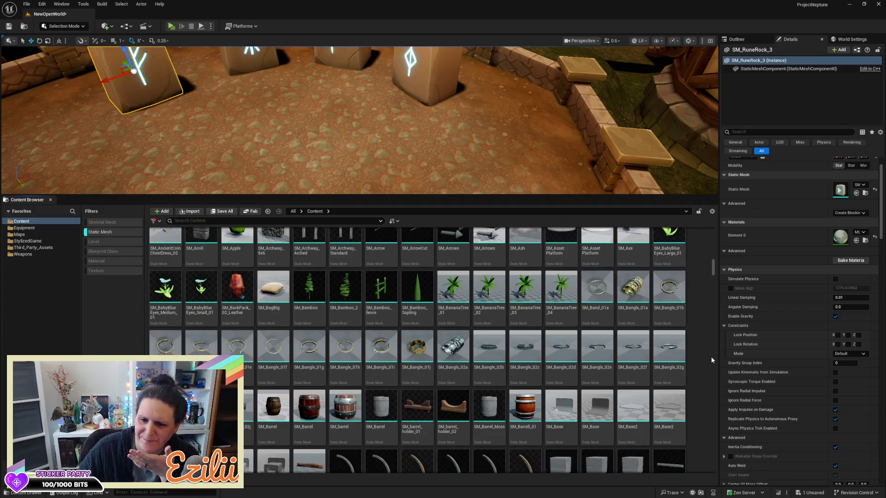
pyautogui.scroll(-5, 710, 357)
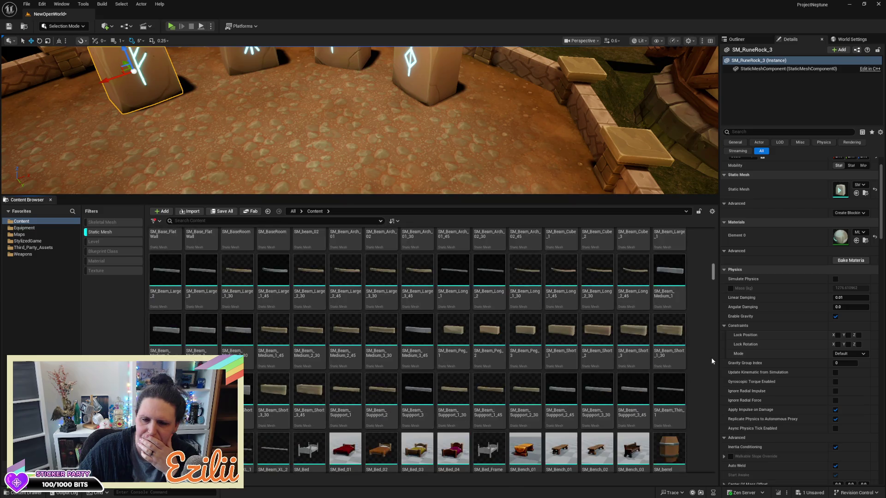
pyautogui.scroll(-5, 710, 358)
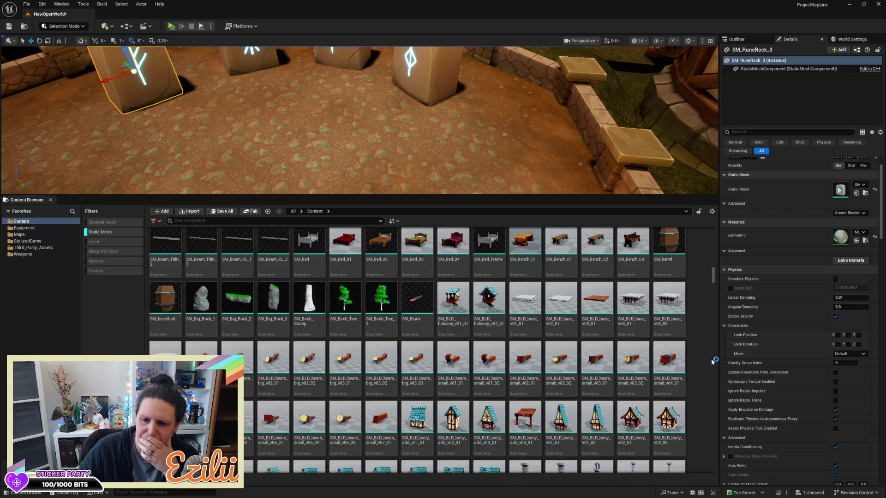
pyautogui.scroll(-5, 710, 359)
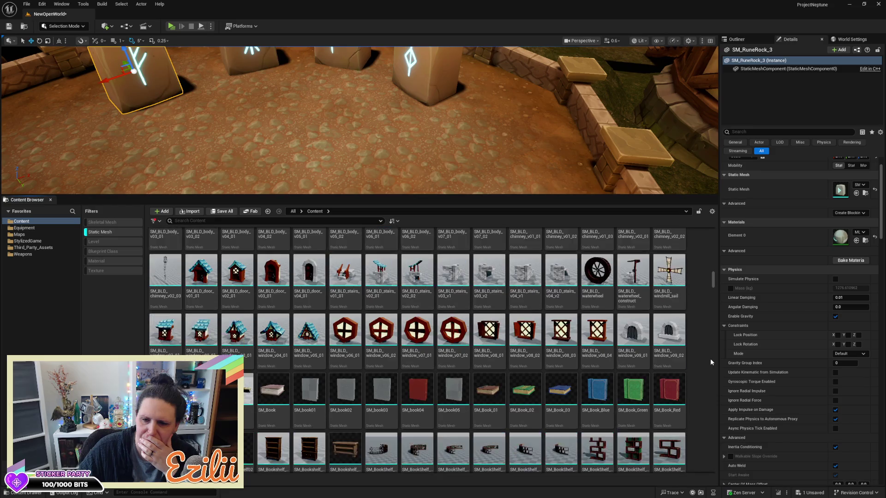
pyautogui.scroll(-5, 710, 359)
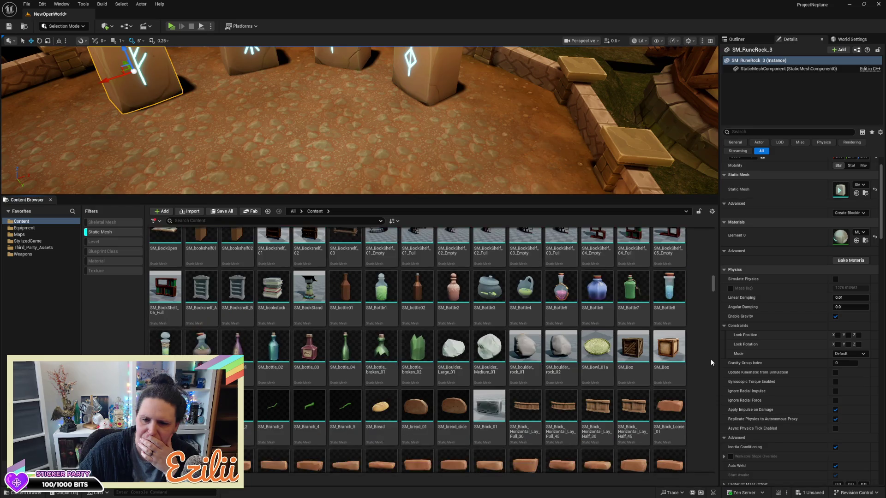
pyautogui.scroll(-3, 710, 359)
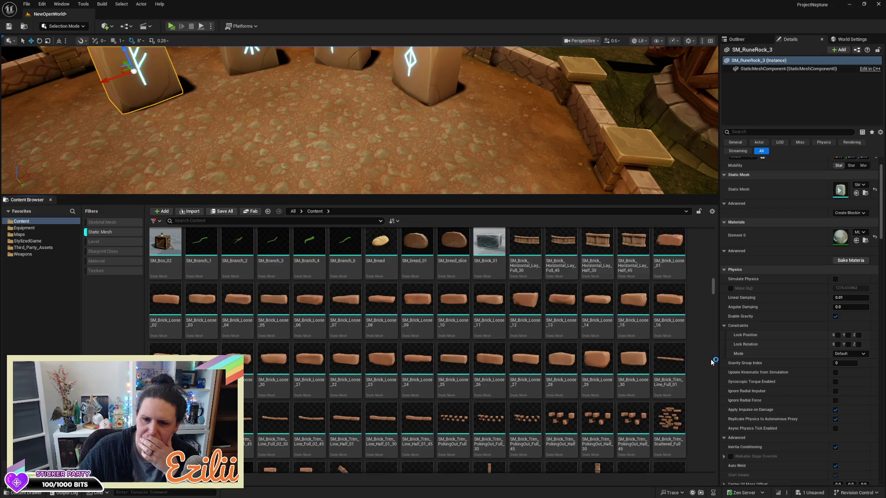
pyautogui.scroll(-5, 713, 353)
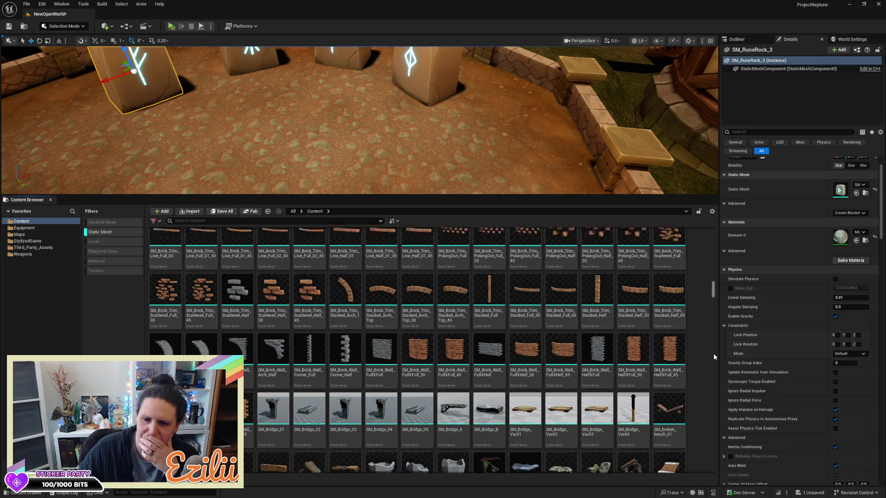
pyautogui.scroll(-4, 713, 353)
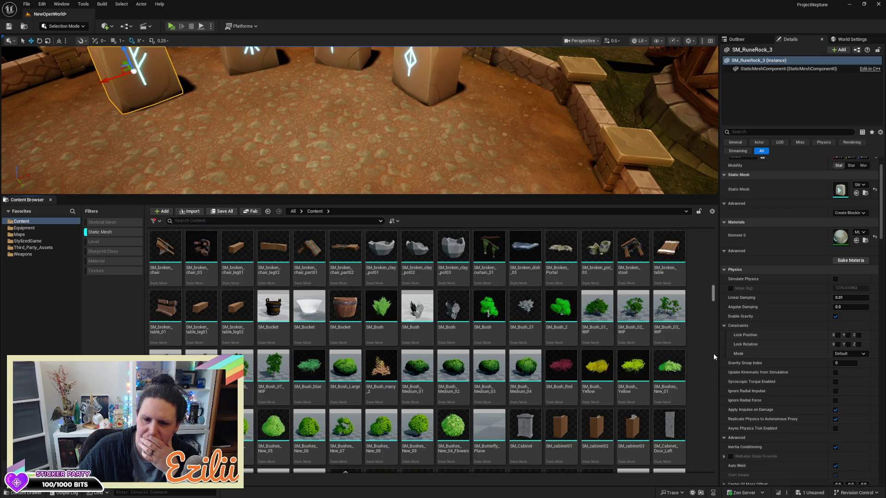
pyautogui.scroll(-2, 713, 353)
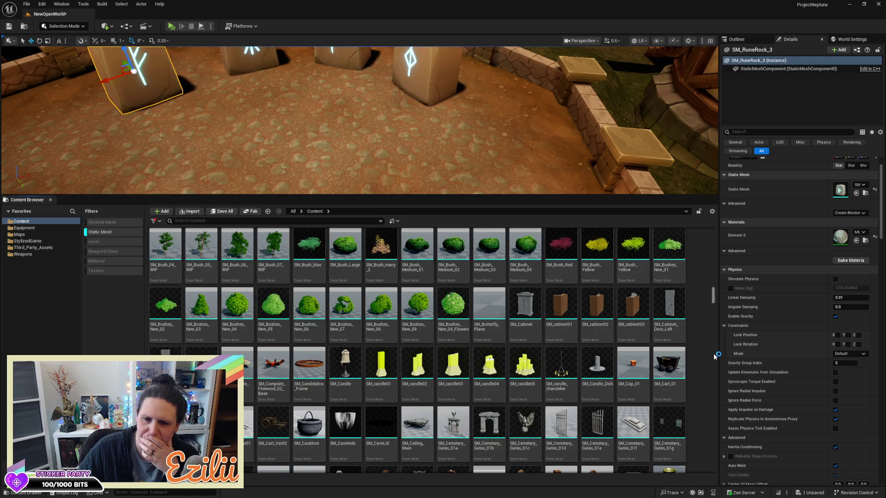
pyautogui.moveTo(410, 255); pyautogui.dragTo(334, 156)
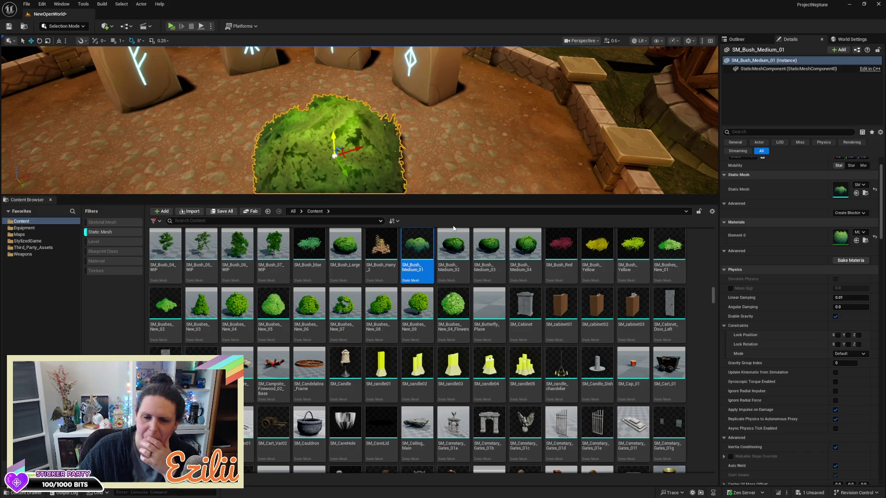
# Step: Try the taller SM_Bush_06_WIP by a rune stone, delete it, and keep browsing meshes
pyautogui.moveTo(237, 245); pyautogui.dragTo(168, 167)
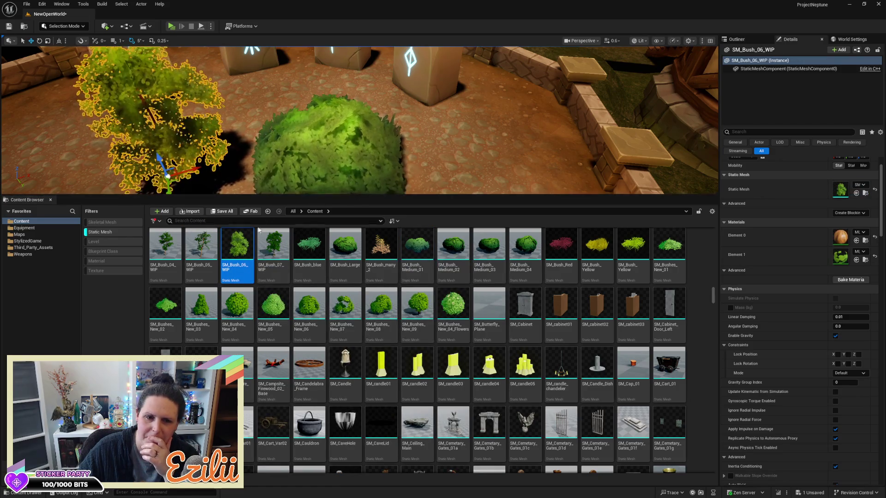
pyautogui.press('Delete')
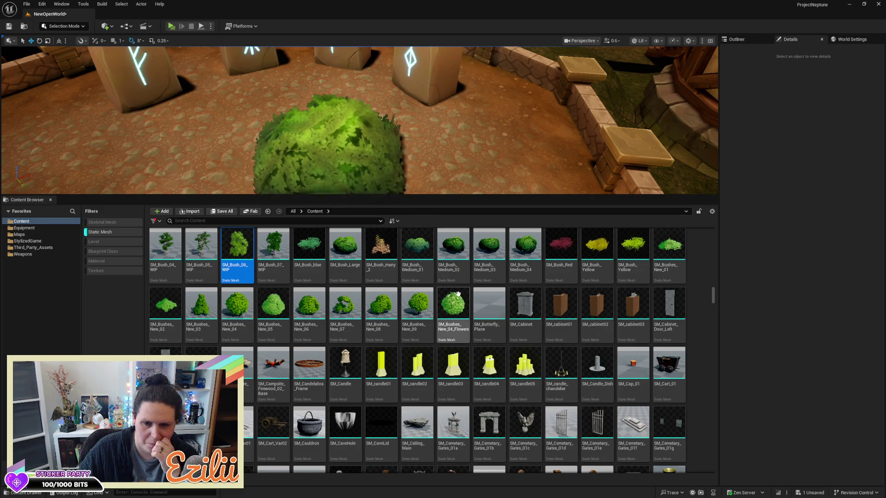
pyautogui.scroll(-2, 458, 294)
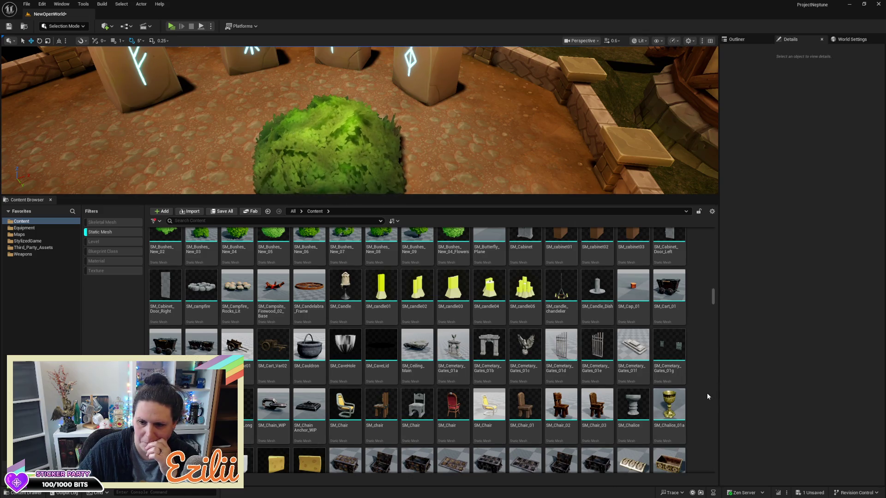
pyautogui.scroll(-5, 707, 394)
pyautogui.scroll(-5, 706, 397)
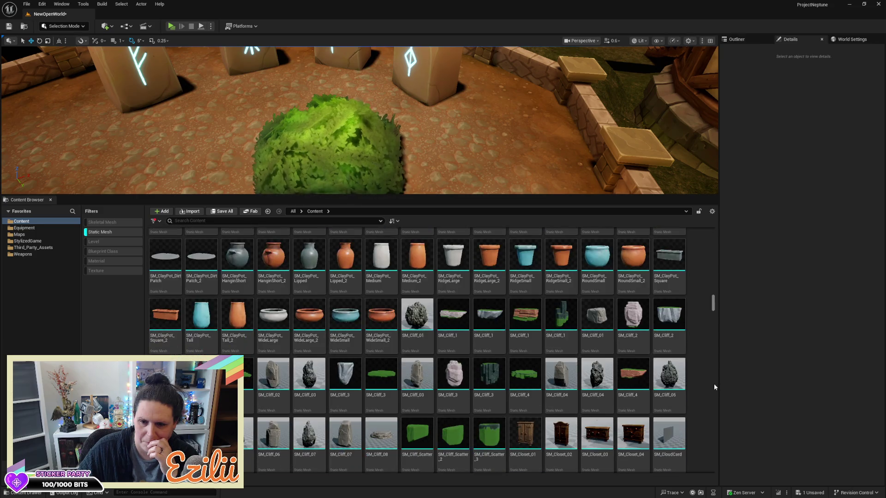
pyautogui.scroll(-3, 702, 393)
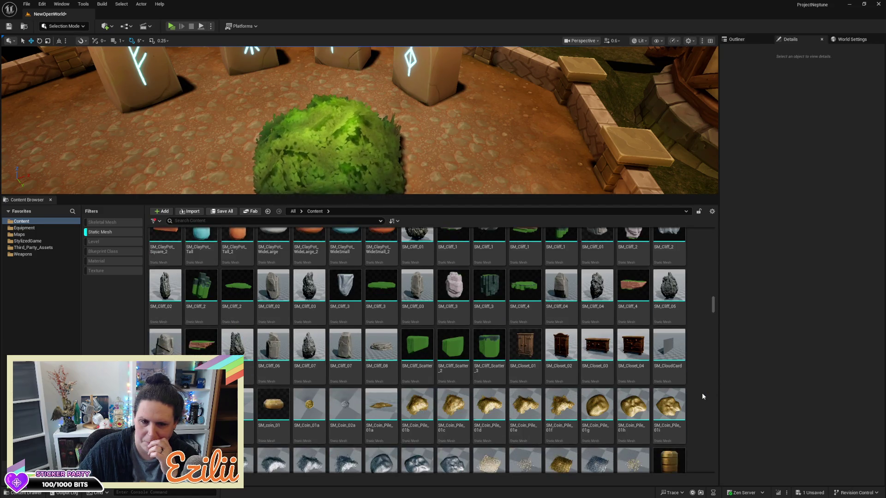
pyautogui.scroll(-2, 702, 396)
pyautogui.scroll(-6, 702, 392)
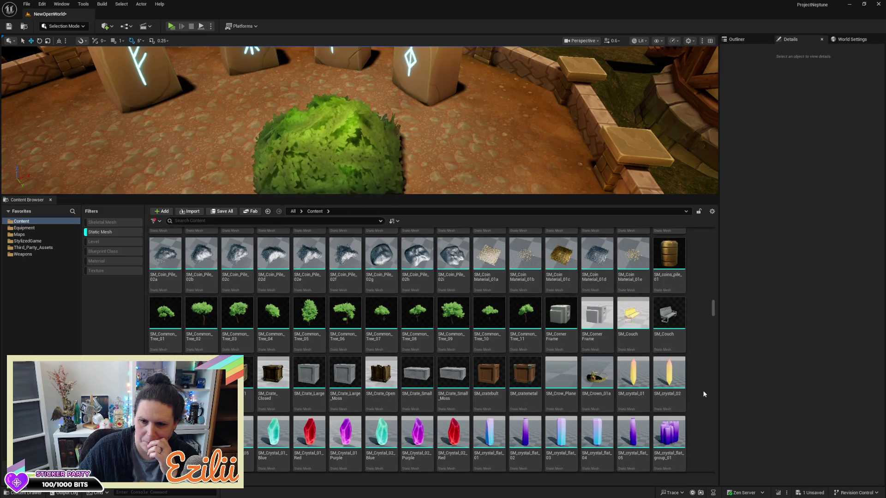
pyautogui.scroll(-3, 704, 393)
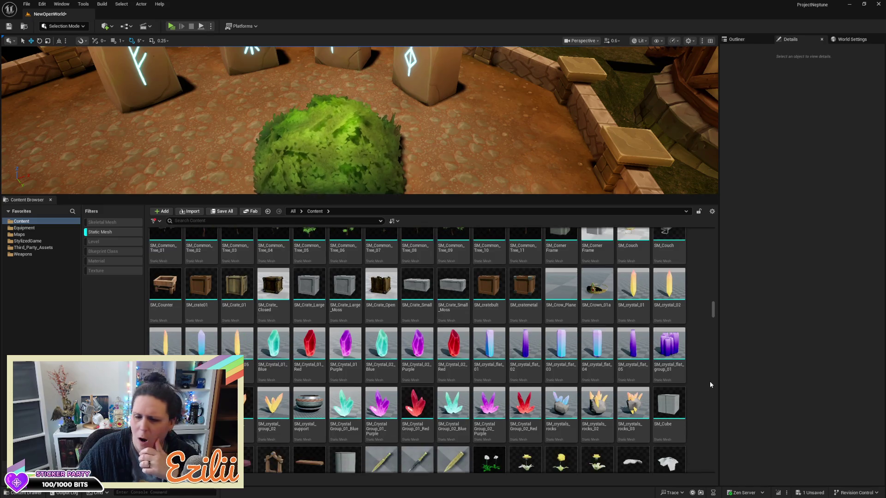
pyautogui.scroll(-2, 710, 384)
pyautogui.scroll(-6, 711, 383)
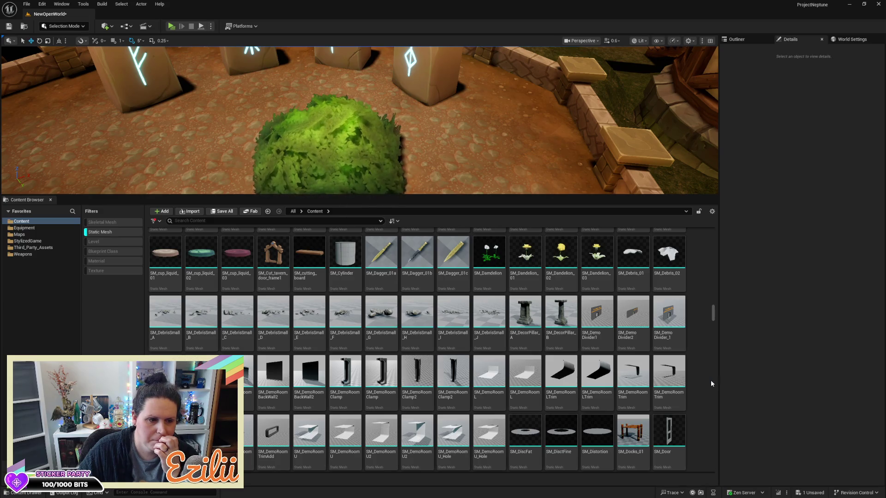
pyautogui.scroll(-5, 710, 380)
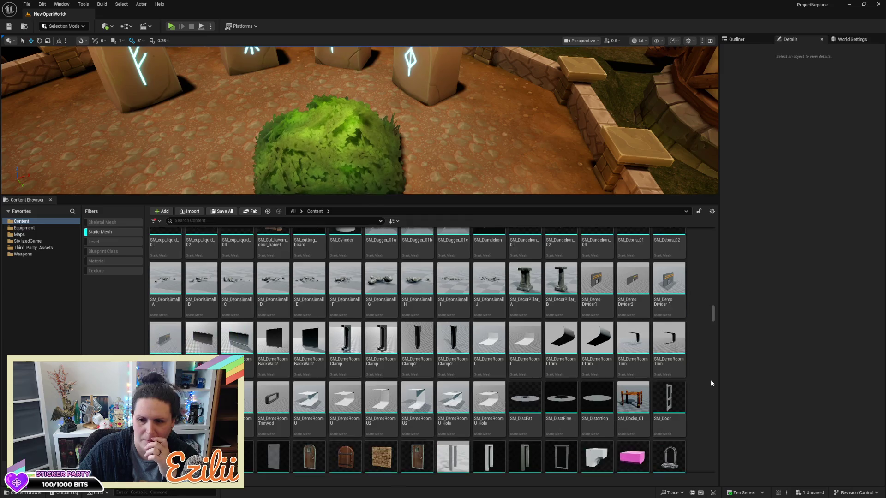
pyautogui.scroll(-2, 713, 380)
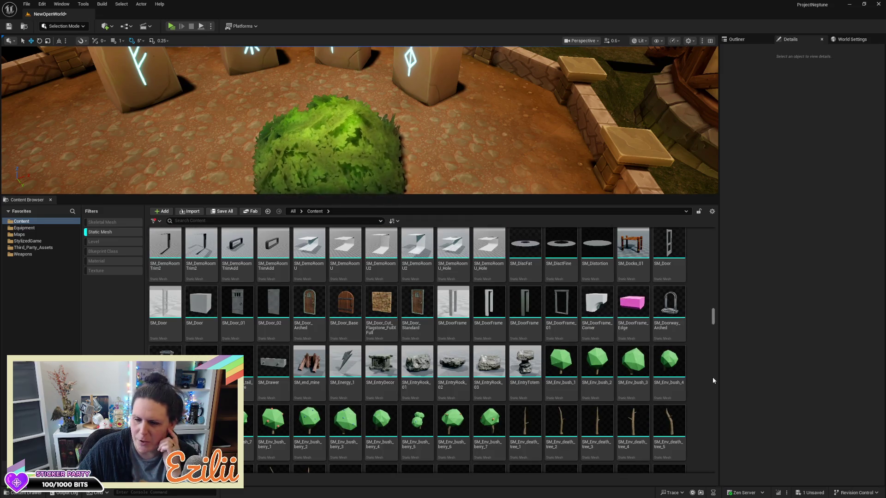
pyautogui.scroll(-6, 712, 377)
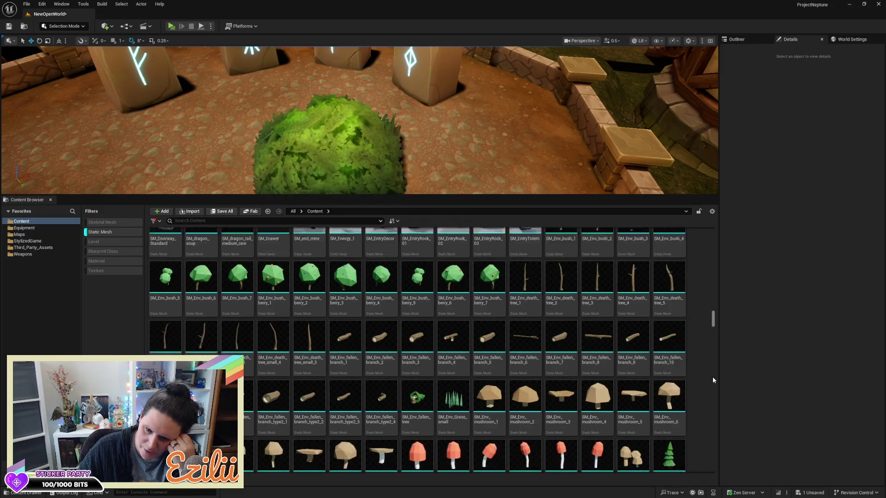
pyautogui.scroll(-7, 713, 380)
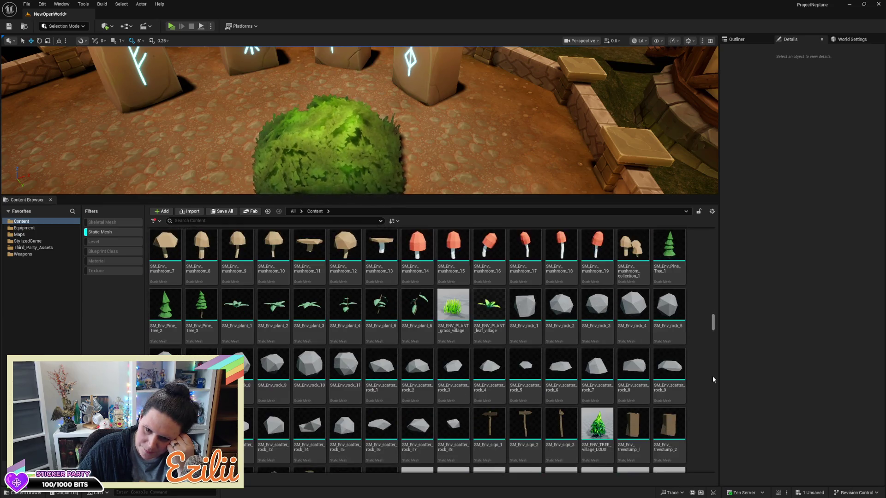
pyautogui.scroll(-4, 712, 376)
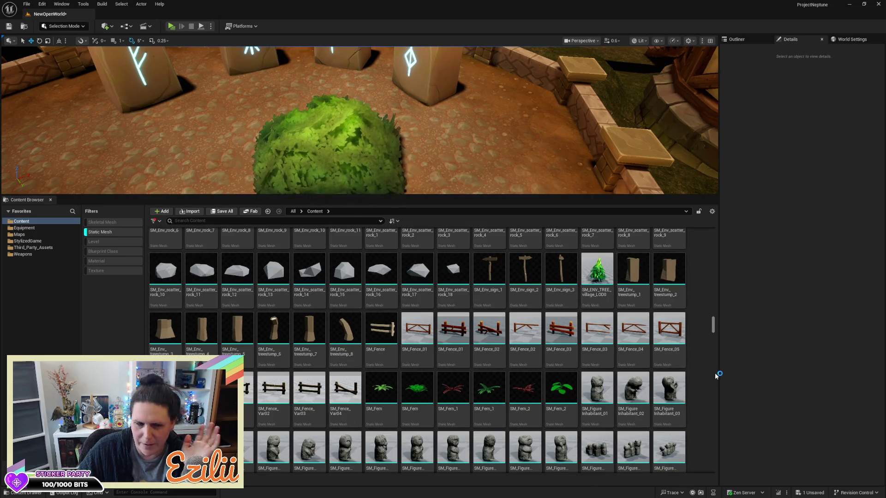
pyautogui.scroll(-2, 715, 376)
pyautogui.scroll(-4, 715, 376)
pyautogui.scroll(-10, 715, 374)
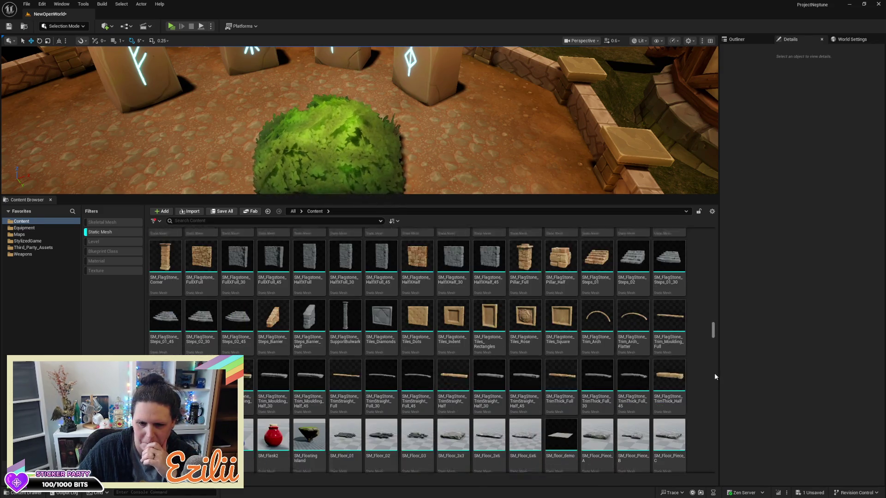
pyautogui.scroll(-9, 714, 374)
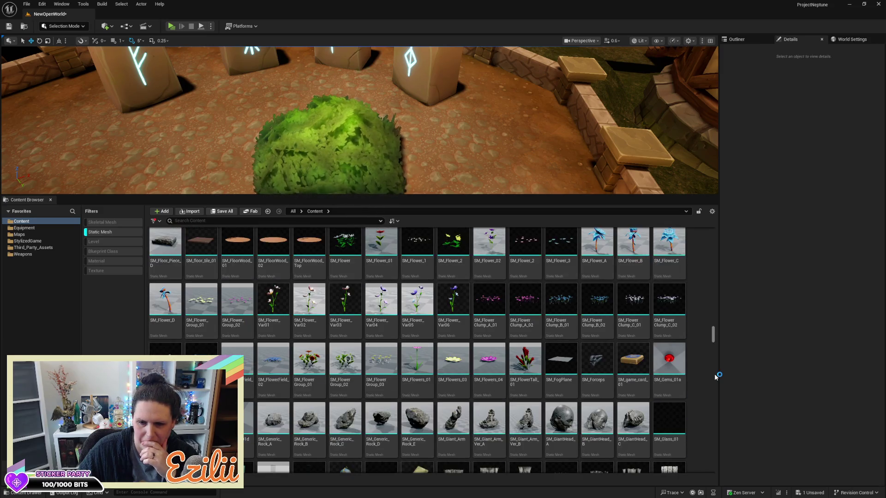
pyautogui.scroll(-7, 713, 373)
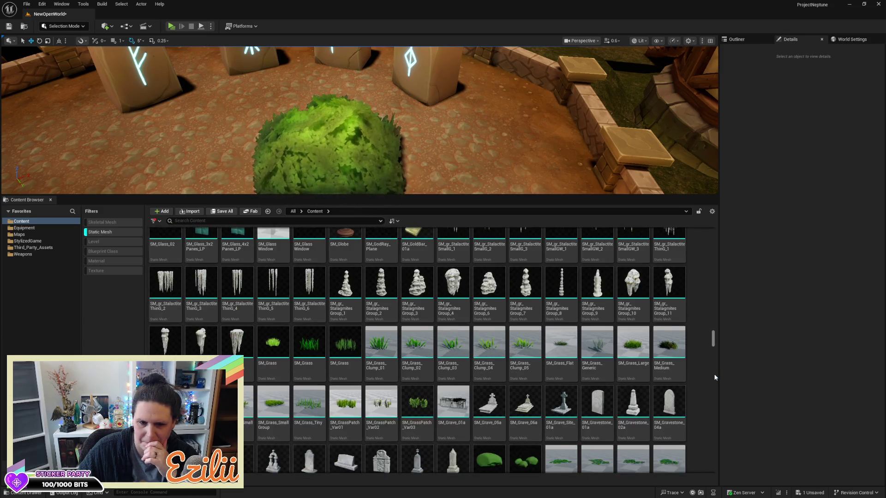
pyautogui.scroll(-2, 714, 376)
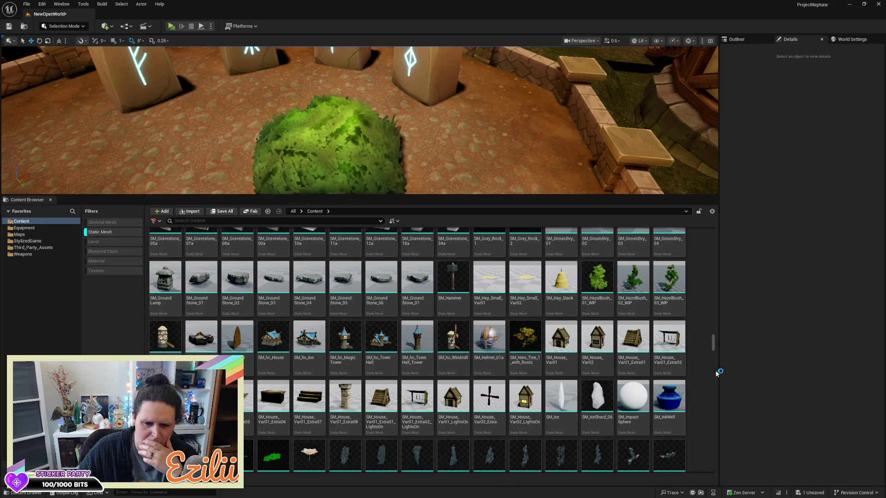
pyautogui.scroll(-3, 709, 372)
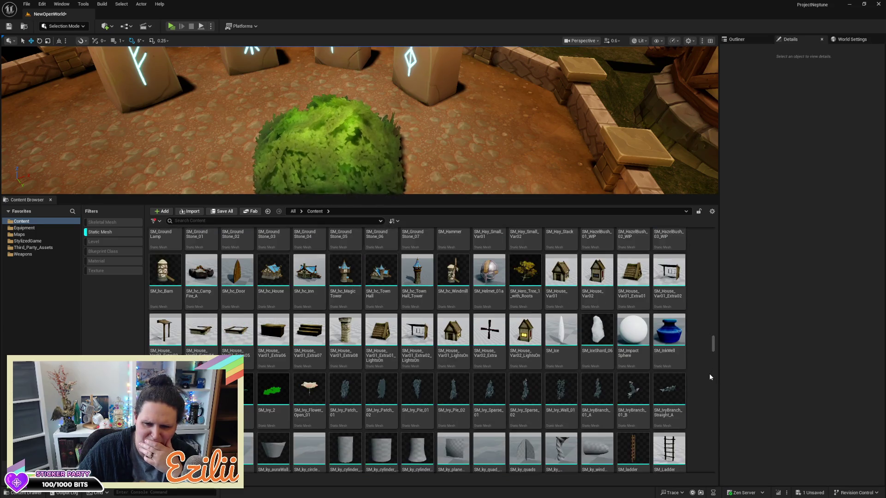
pyautogui.scroll(-2, 710, 374)
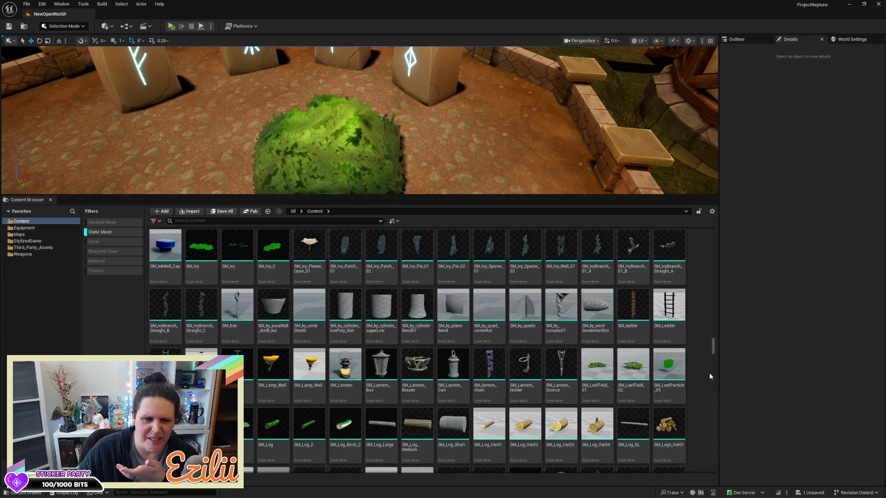
pyautogui.scroll(-5, 709, 376)
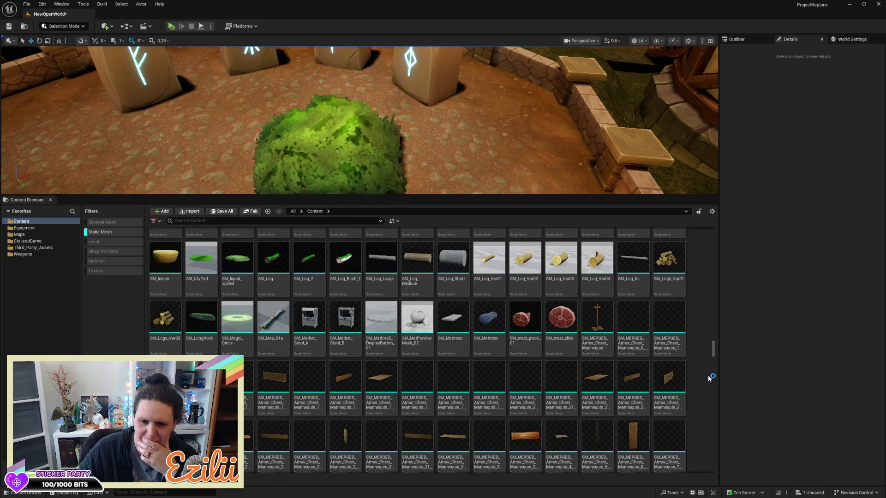
pyautogui.scroll(-6, 708, 378)
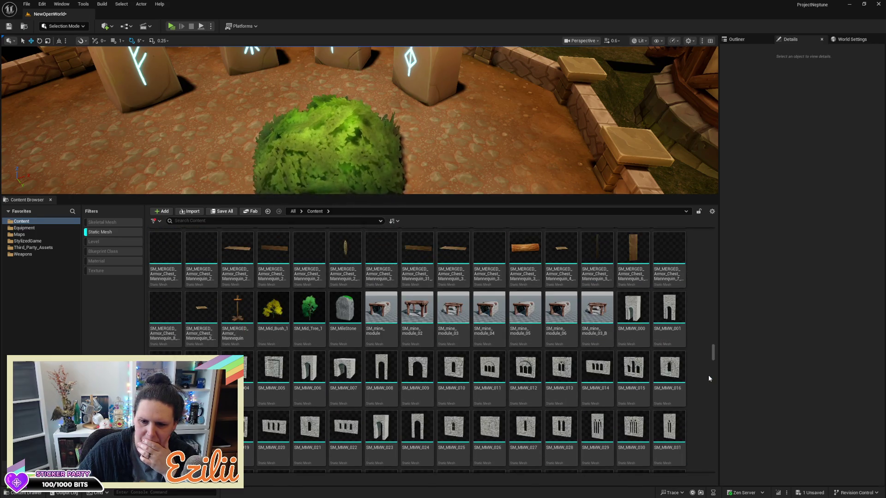
pyautogui.scroll(-8, 709, 378)
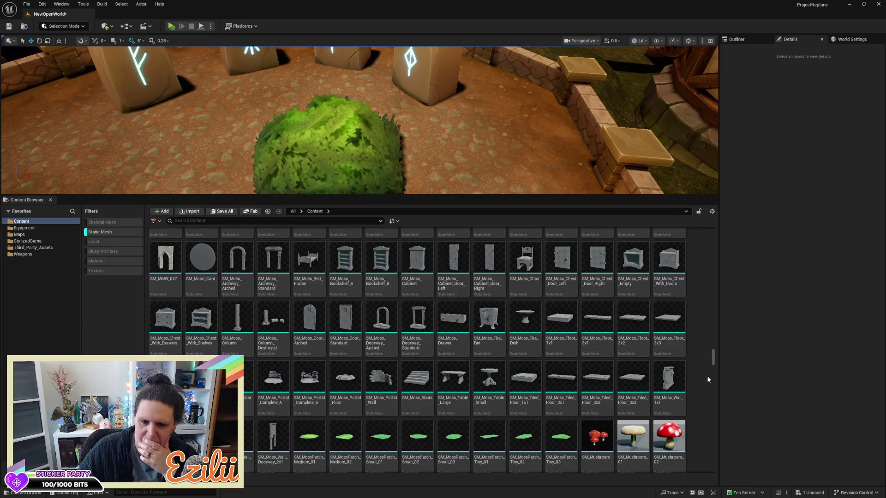
pyautogui.scroll(-8, 707, 379)
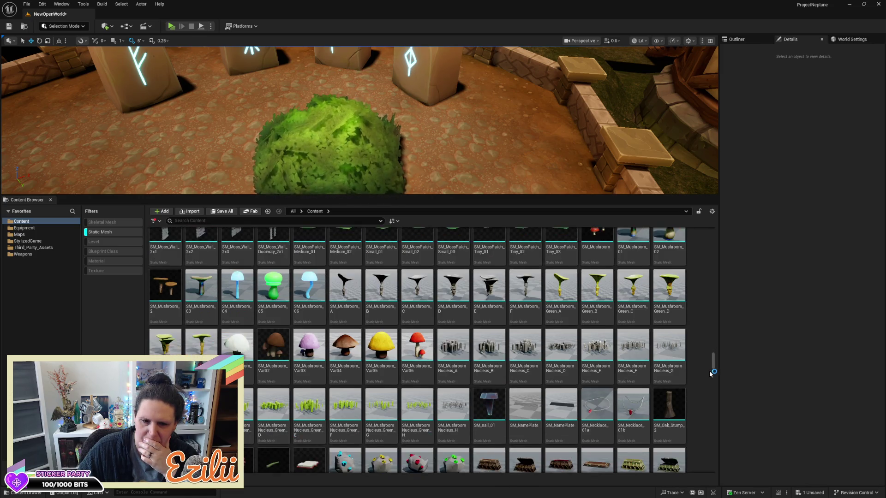
pyautogui.scroll(-2, 709, 374)
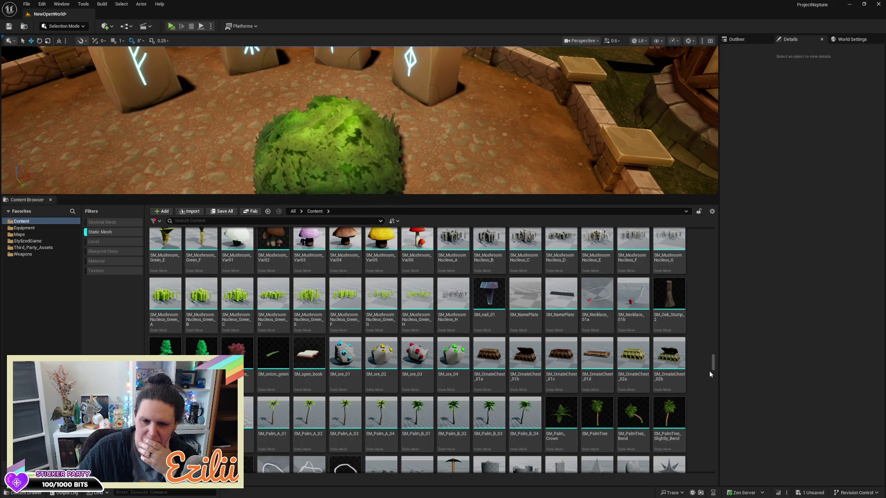
pyautogui.scroll(-6, 709, 372)
pyautogui.scroll(-6, 708, 376)
pyautogui.scroll(-8, 709, 374)
pyautogui.scroll(-6, 707, 372)
pyautogui.scroll(-8, 707, 372)
pyautogui.scroll(-6, 709, 372)
pyautogui.scroll(-7, 709, 375)
pyautogui.scroll(-8, 709, 372)
pyautogui.scroll(-7, 709, 374)
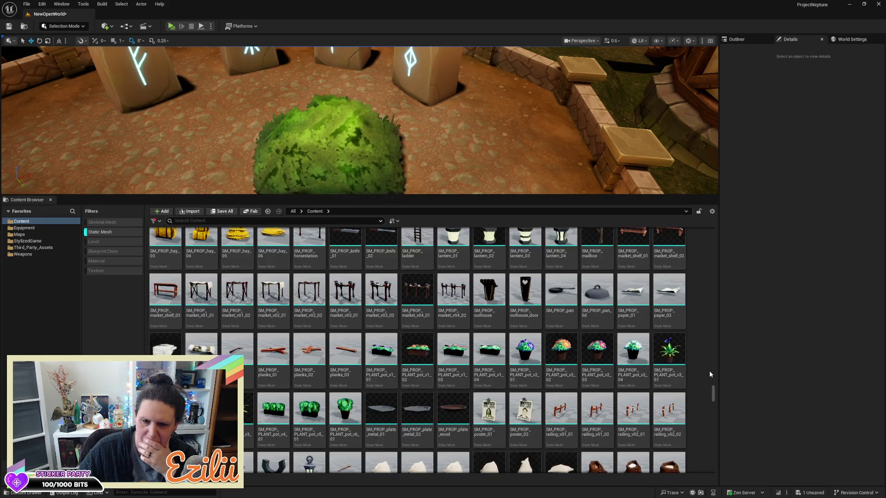
pyautogui.scroll(-8, 709, 370)
pyautogui.scroll(-8, 710, 371)
pyautogui.scroll(-6, 710, 367)
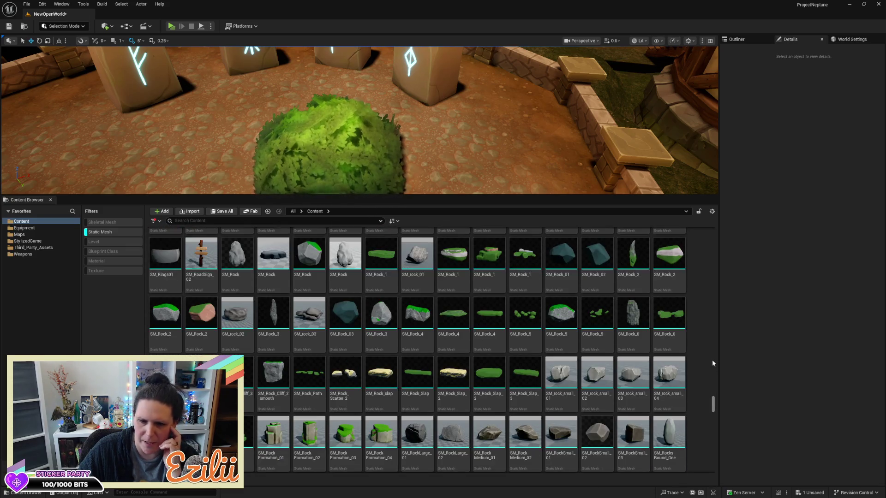
pyautogui.scroll(-2, 713, 363)
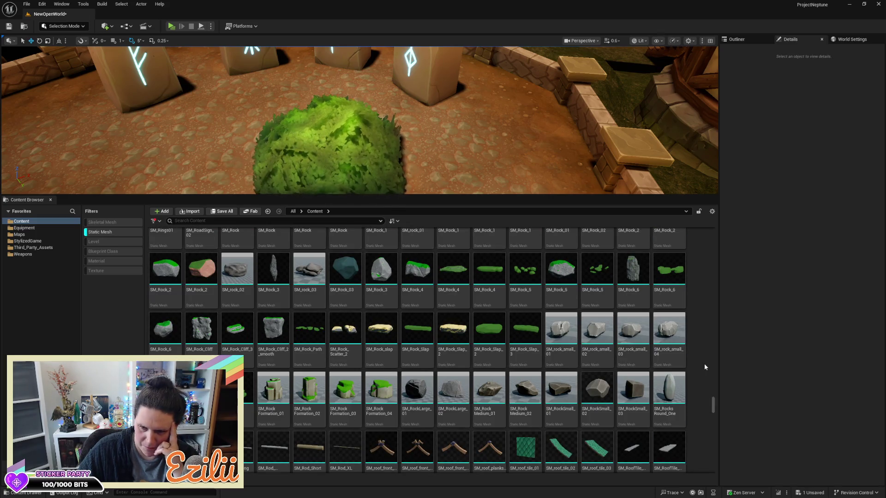
pyautogui.scroll(-1, 704, 362)
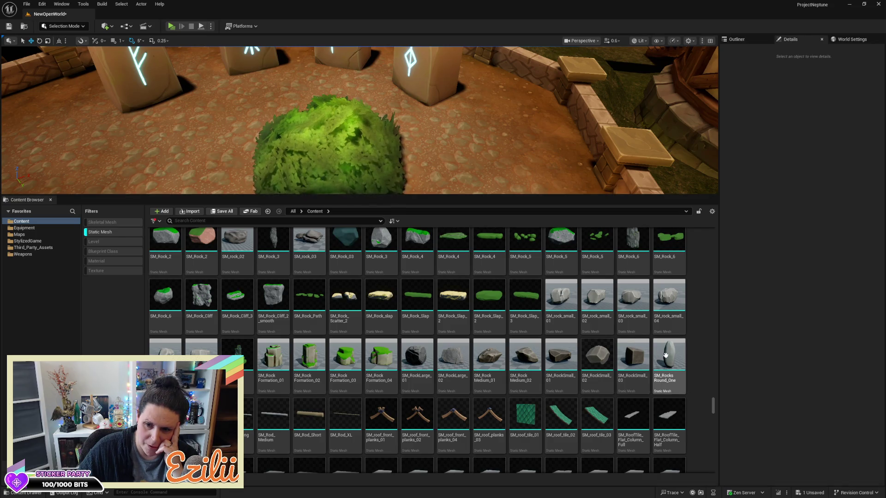
pyautogui.moveTo(389, 150)
pyautogui.mouseDown()
pyautogui.moveTo(458, 142)
pyautogui.moveTo(498, 176)
pyautogui.mouseUp()
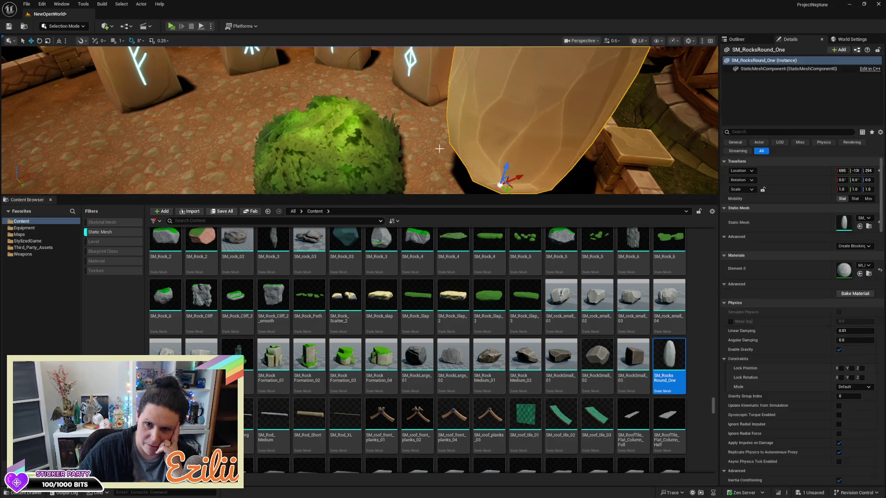
# Step: Place SM_RuneStone_01 left of the bush and SM_RuneStone_01_Unstable between bush and rock
pyautogui.press('f')
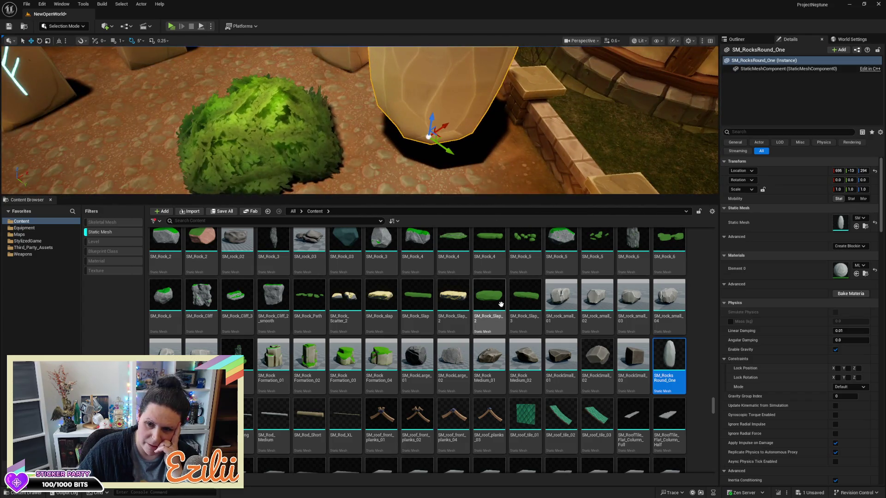
pyautogui.scroll(-3, 503, 323)
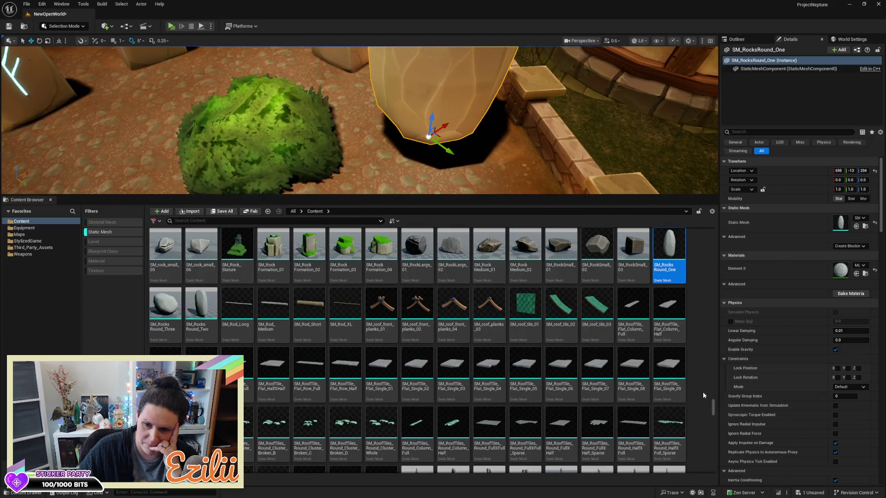
pyautogui.scroll(-5, 702, 392)
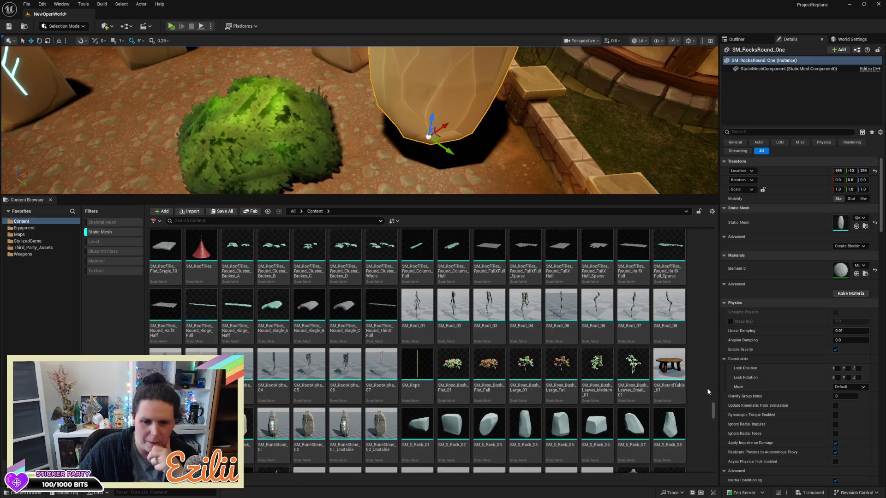
pyautogui.scroll(-2, 708, 391)
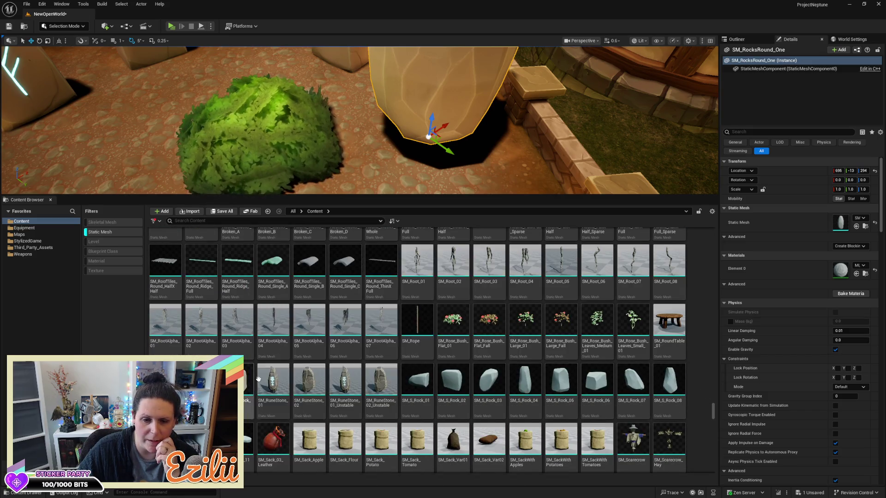
pyautogui.click(257, 379)
pyautogui.moveTo(95, 165)
pyautogui.mouseDown()
pyautogui.moveTo(50, 120)
pyautogui.moveTo(115, 147)
pyautogui.mouseUp()
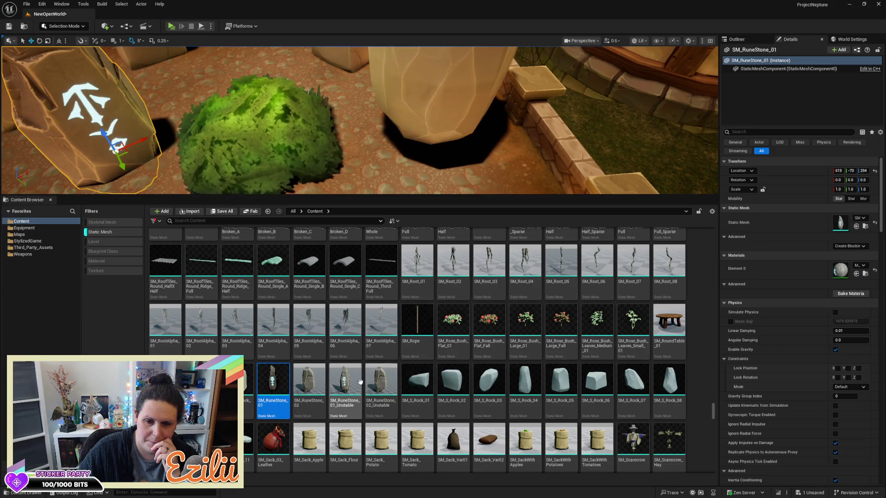
pyautogui.click(361, 381)
pyautogui.moveTo(360, 381); pyautogui.dragTo(328, 136)
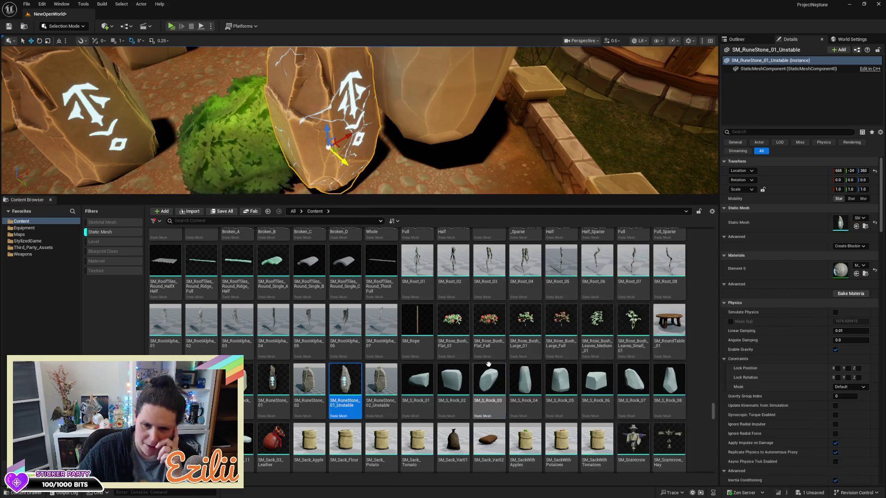
pyautogui.scroll(-2, 494, 355)
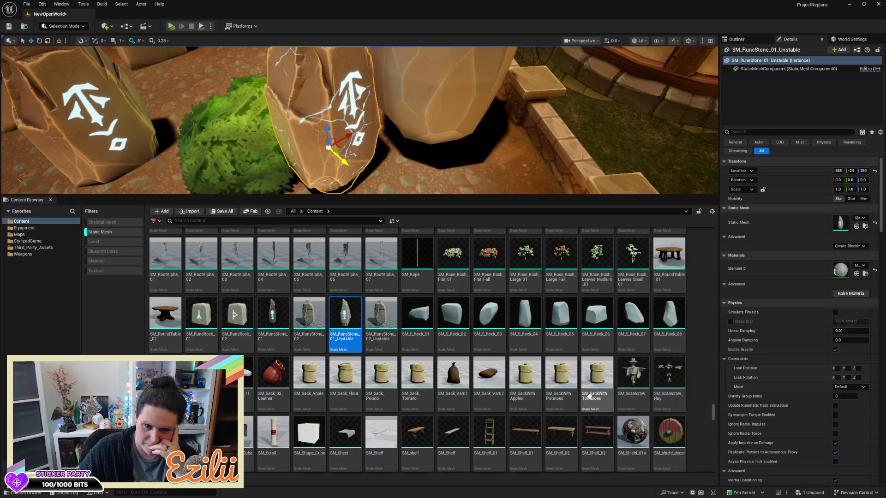
pyautogui.scroll(-3, 588, 396)
pyautogui.scroll(-5, 696, 416)
pyautogui.scroll(-10, 695, 416)
pyautogui.scroll(-10, 694, 414)
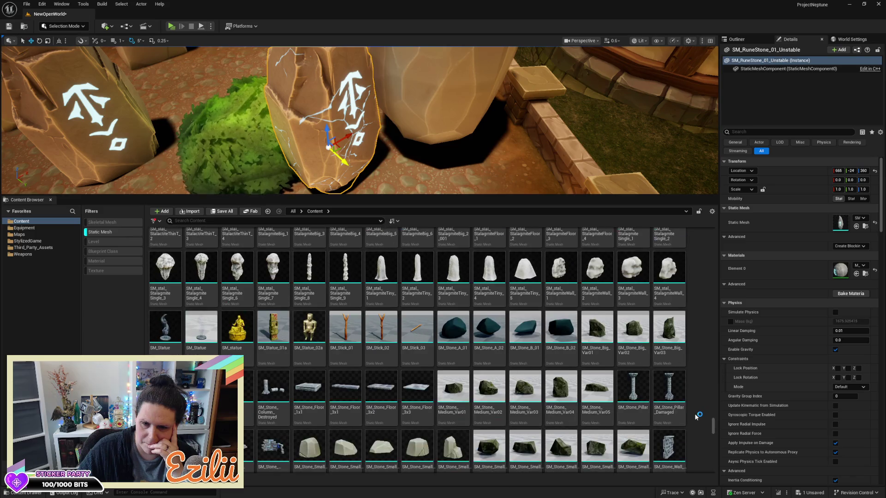
pyautogui.scroll(-5, 696, 415)
pyautogui.scroll(-5, 698, 408)
pyautogui.scroll(-10, 698, 408)
pyautogui.scroll(-4, 698, 414)
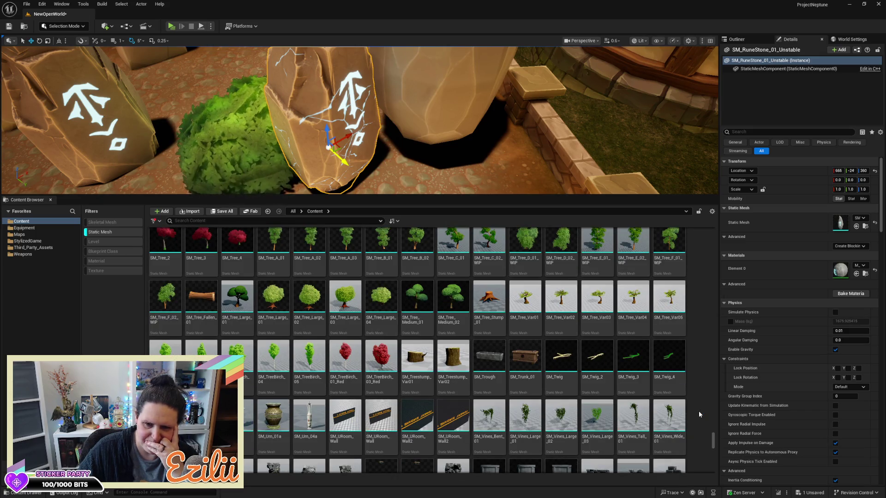
pyautogui.scroll(-4, 698, 414)
pyautogui.scroll(-5, 698, 411)
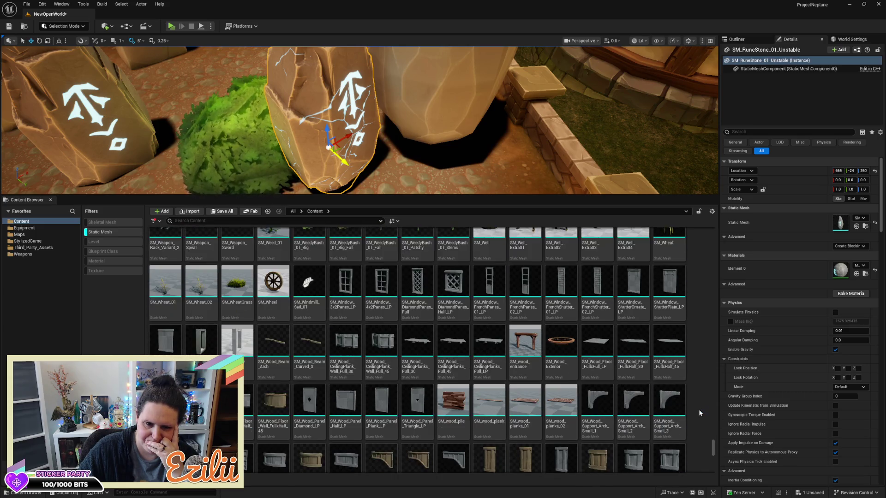
pyautogui.scroll(-5, 698, 409)
pyautogui.scroll(-5, 699, 409)
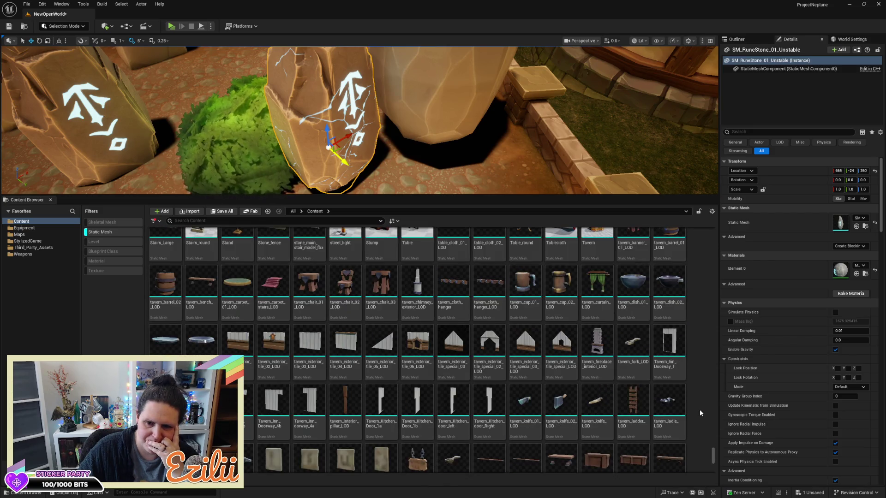
pyautogui.scroll(-4, 700, 408)
pyautogui.scroll(-5, 700, 408)
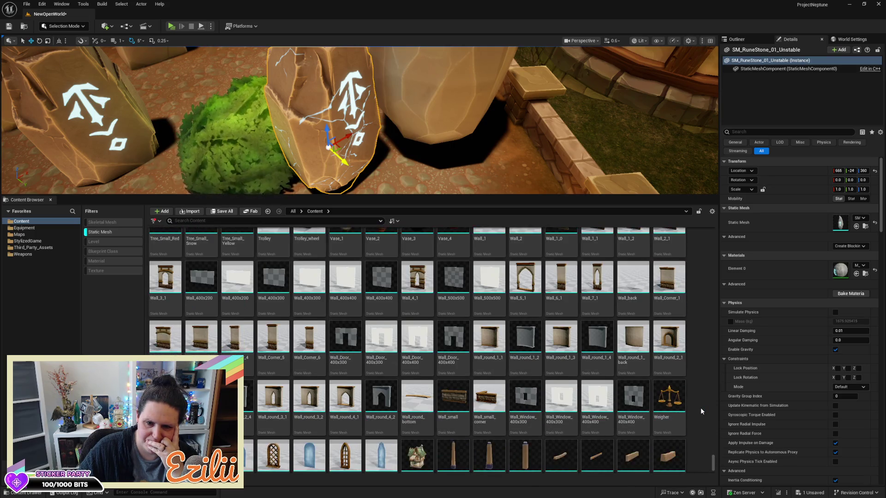
pyautogui.scroll(-2, 700, 408)
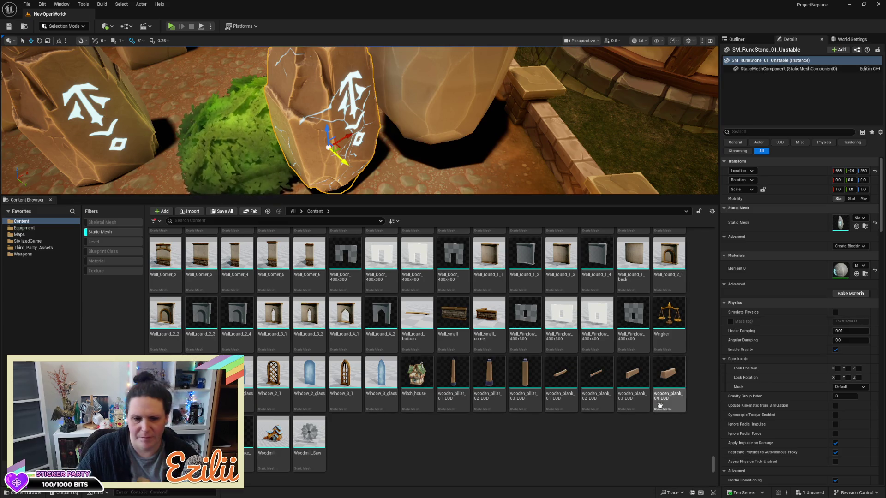
pyautogui.press('Escape')
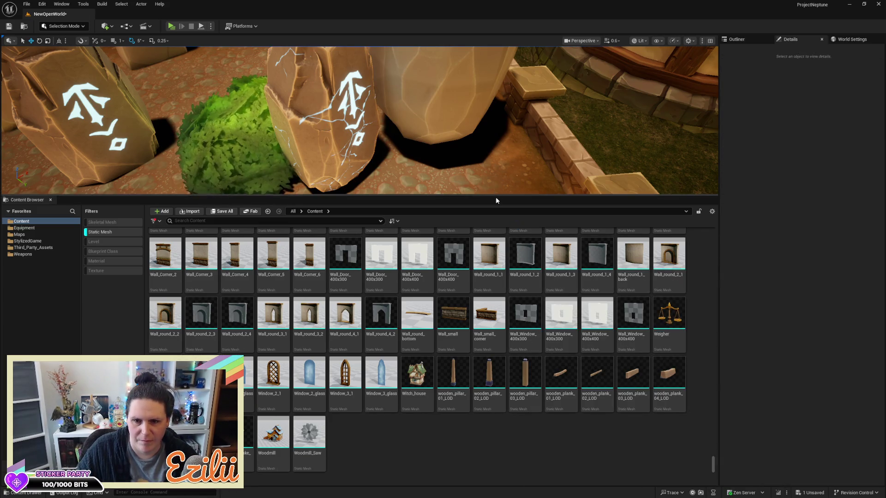
# Step: Enlarge the viewport and delete the tall smooth rock from the rune stone circle
pyautogui.moveTo(497, 197)
pyautogui.mouseDown()
pyautogui.moveTo(512, 417)
pyautogui.moveTo(536, 379)
pyautogui.mouseUp()
pyautogui.scroll(-5, 360, 212)
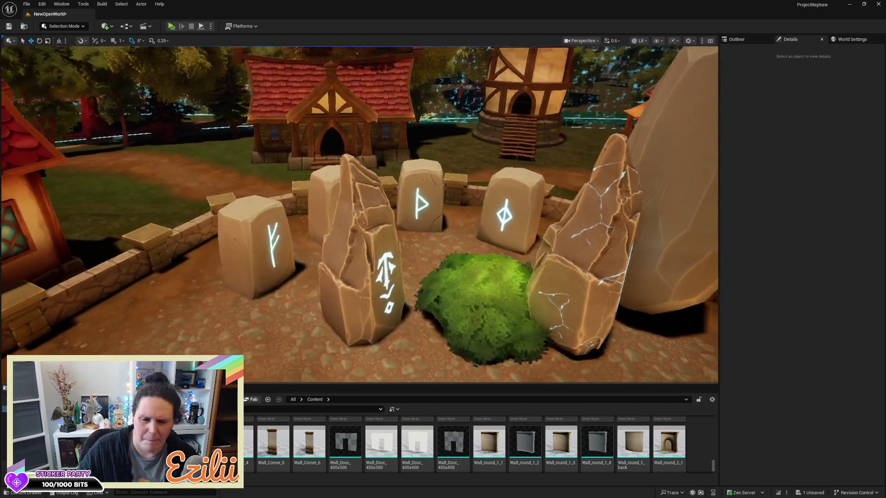
pyautogui.moveTo(359, 212)
pyautogui.mouseDown()
pyautogui.moveTo(286, 212)
pyautogui.moveTo(403, 204)
pyautogui.moveTo(348, 204)
pyautogui.mouseUp()
pyautogui.click(403, 204)
pyautogui.press('Delete')
# Step: Move two block rune stones closer around the bush and select the tall left rune stone
pyautogui.moveTo(495, 159)
pyautogui.mouseDown()
pyautogui.moveTo(454, 159)
pyautogui.moveTo(495, 159)
pyautogui.mouseUp()
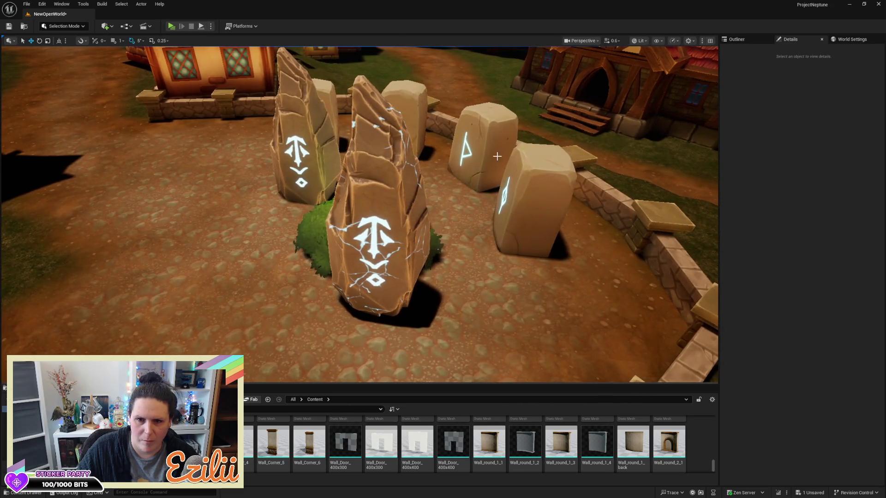
pyautogui.click(517, 207)
pyautogui.keyDown('ctrl'); pyautogui.click(483, 203); pyautogui.keyUp('ctrl')
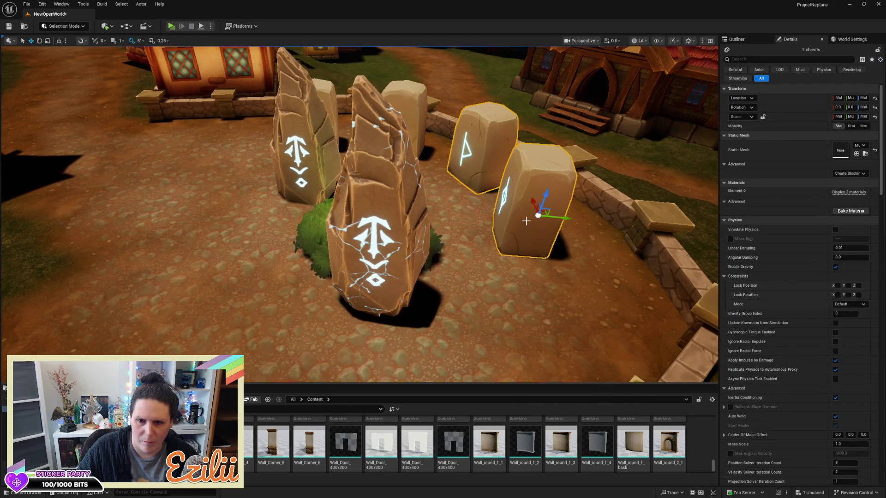
pyautogui.moveTo(541, 235)
pyautogui.mouseDown()
pyautogui.moveTo(559, 364)
pyautogui.moveTo(574, 376)
pyautogui.moveTo(580, 296)
pyautogui.mouseUp()
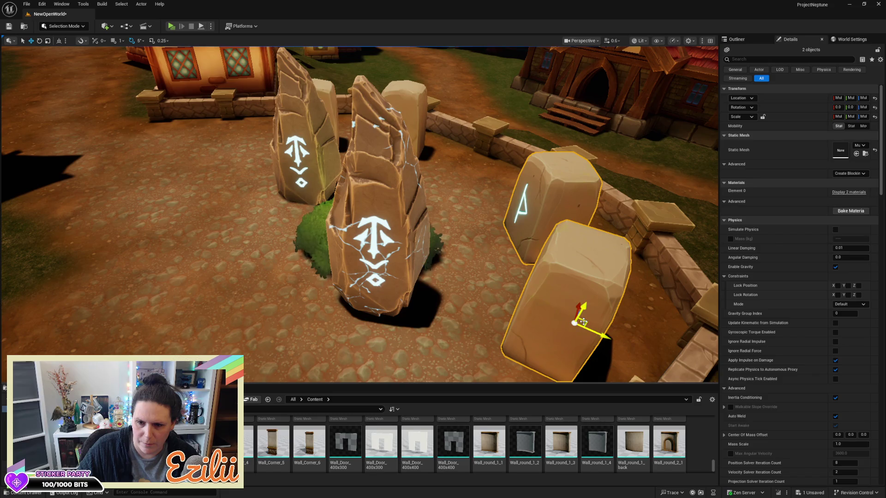
pyautogui.moveTo(577, 318)
pyautogui.mouseDown()
pyautogui.moveTo(534, 326)
pyautogui.moveTo(480, 366)
pyautogui.mouseUp()
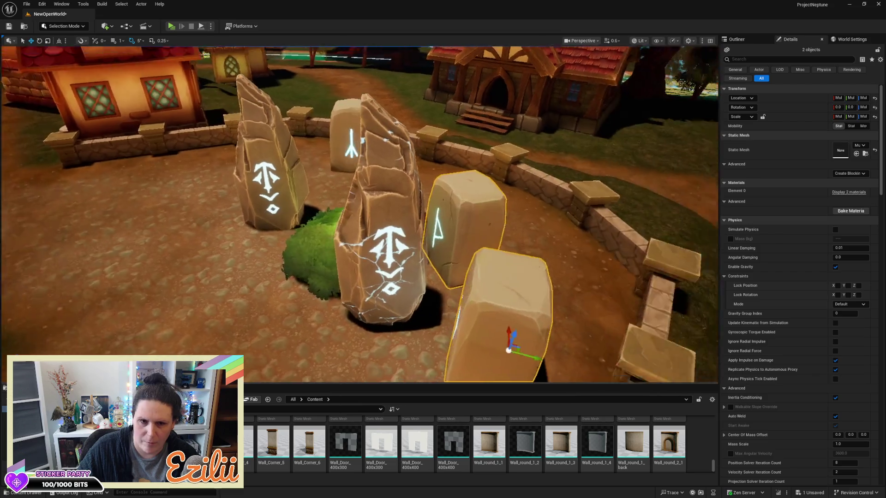
pyautogui.moveTo(480, 290); pyautogui.dragTo(431, 289)
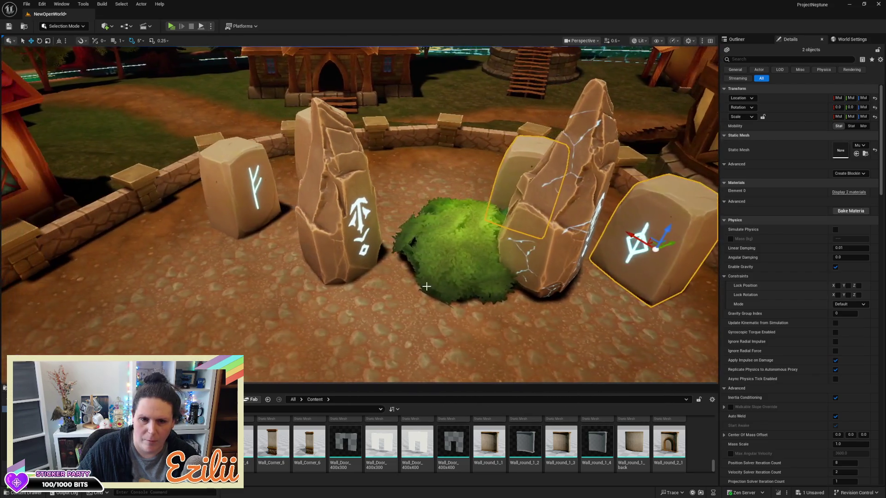
pyautogui.click(353, 243)
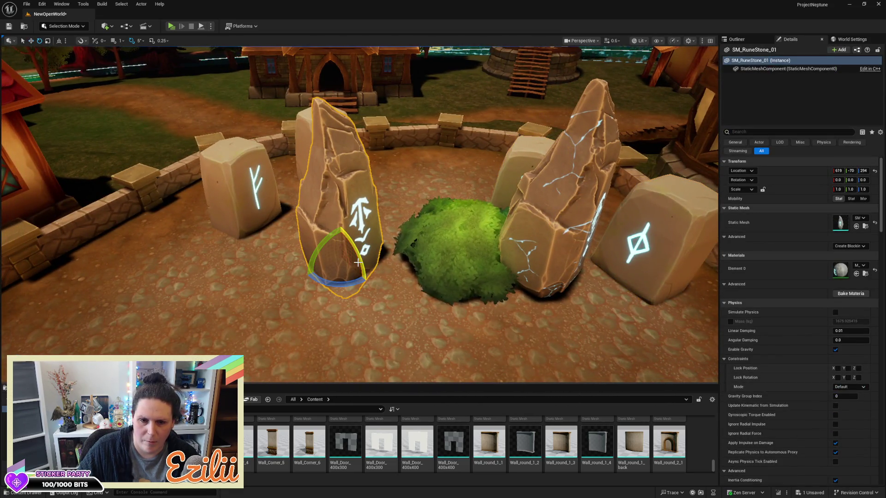